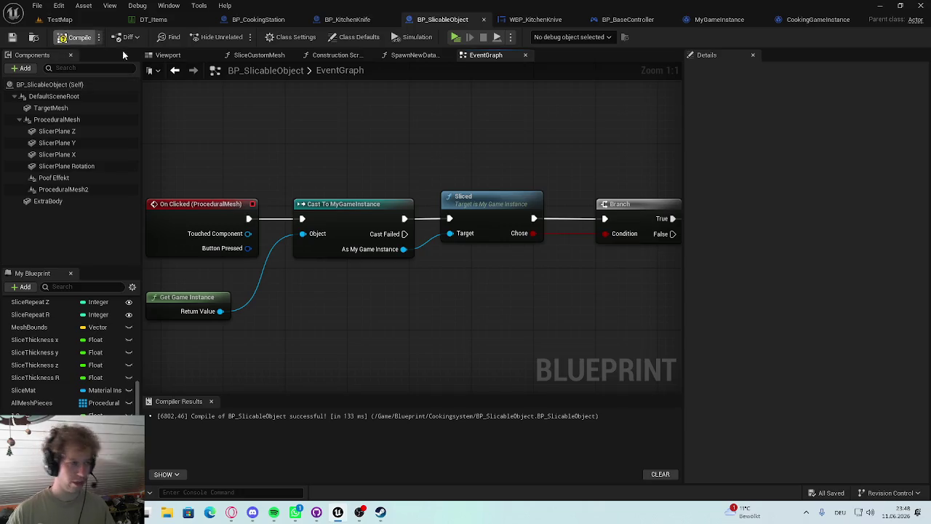
Play-test TestMap: spawn a tomato, enable Wedges on the knife, and cut the tomato on the board
{"action": "left_click", "coordinate": [58, 19]}
{"action": "left_click", "coordinate": [239, 37]}
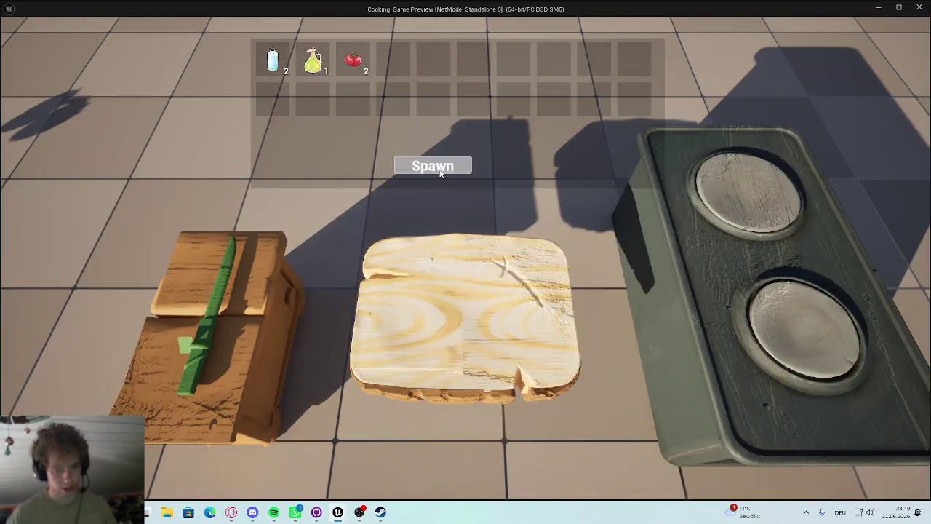
{"action": "left_click", "coordinate": [433, 166]}
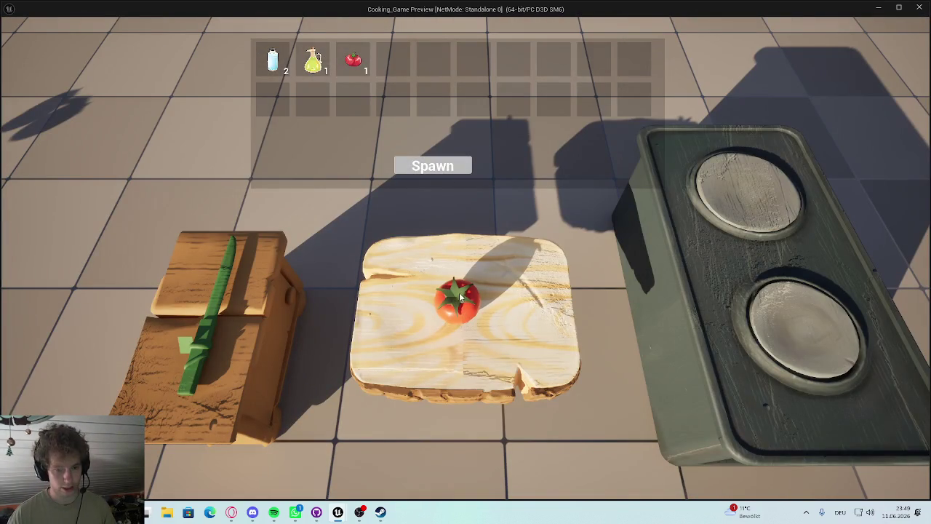
{"action": "left_click", "coordinate": [471, 301]}
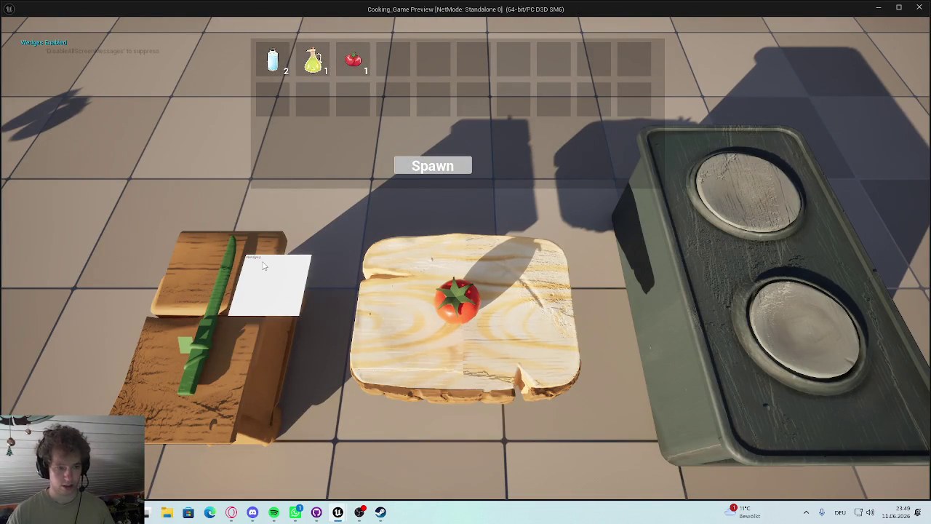
{"action": "left_click", "coordinate": [458, 299]}
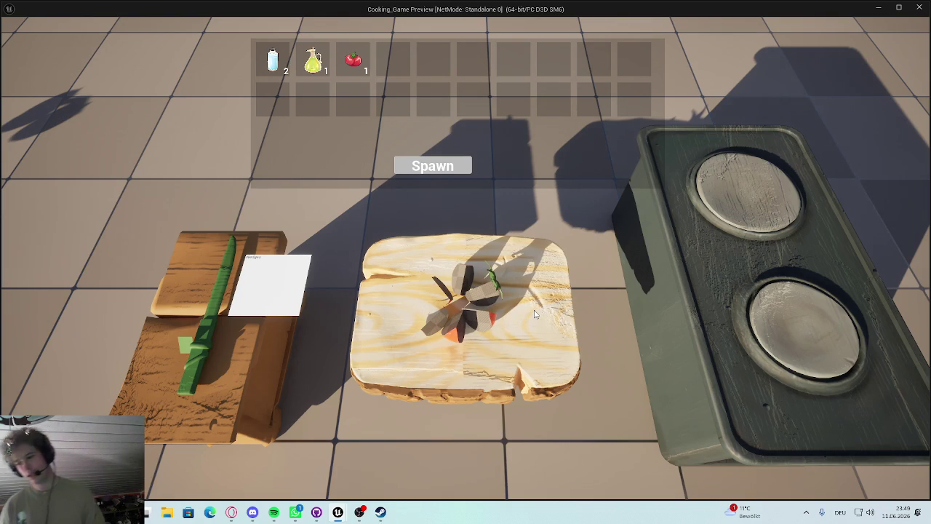
{"action": "key", "text": "Escape"}
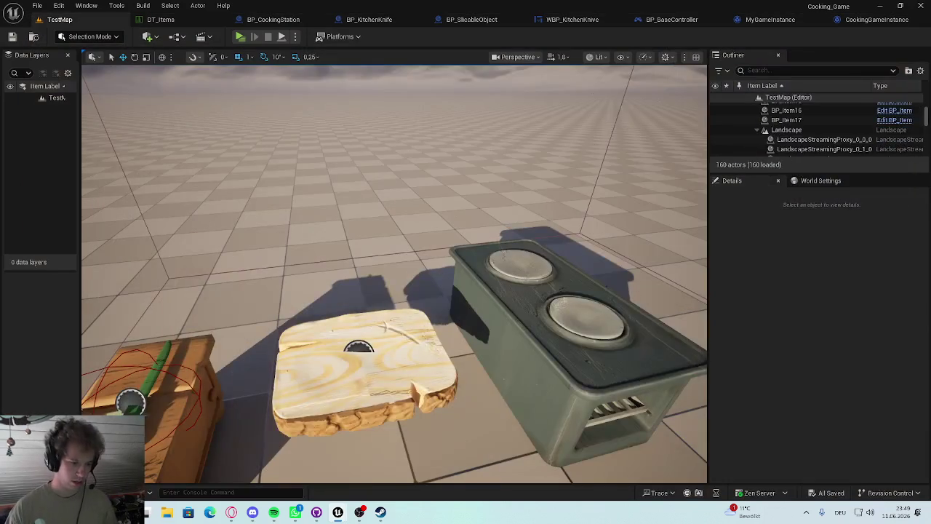
Create a new folder named Logic inside CookingStation
{"action": "key", "text": "ctrl+space"}
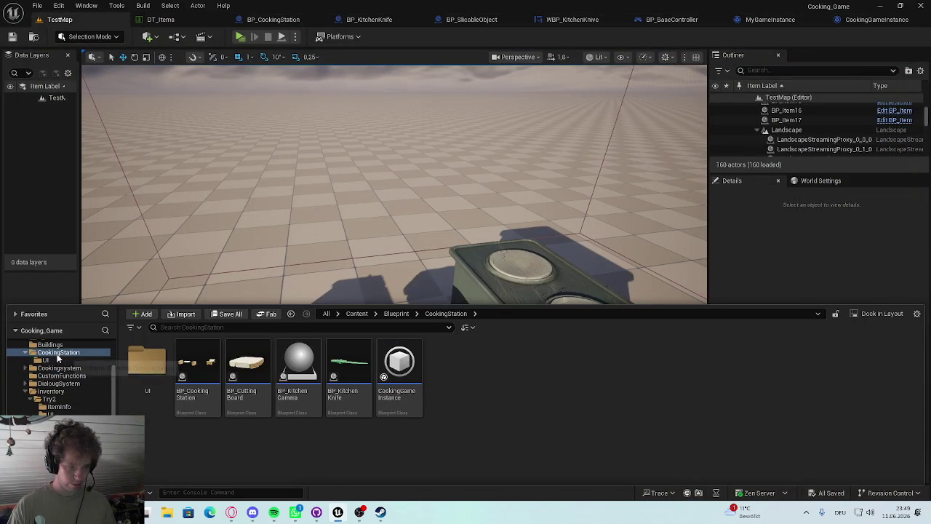
{"action": "right_click", "coordinate": [470, 390]}
{"action": "left_click", "coordinate": [510, 186]}
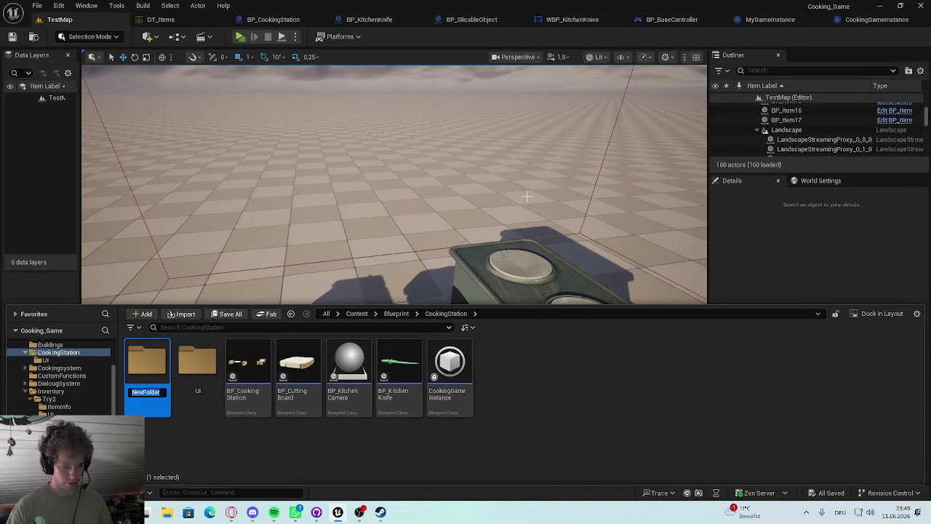
{"action": "type", "text": "ogic"}
{"action": "key", "text": "Return"}
{"action": "key", "text": "Return"}
Create an enumeration asset named ESlicingMethod in the Logic folder and open it
{"action": "right_click", "coordinate": [230, 355]}
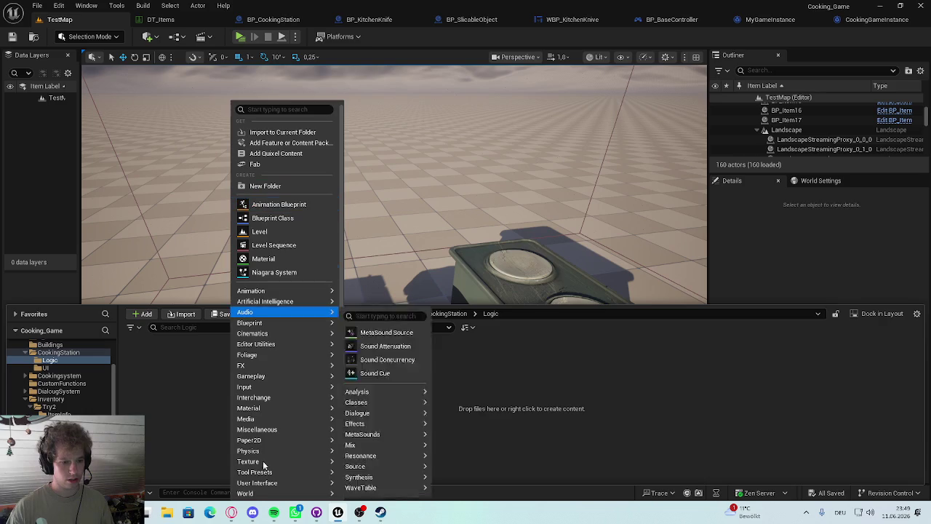
{"action": "type", "text": "Enum"}
{"action": "left_click", "coordinate": [259, 129]}
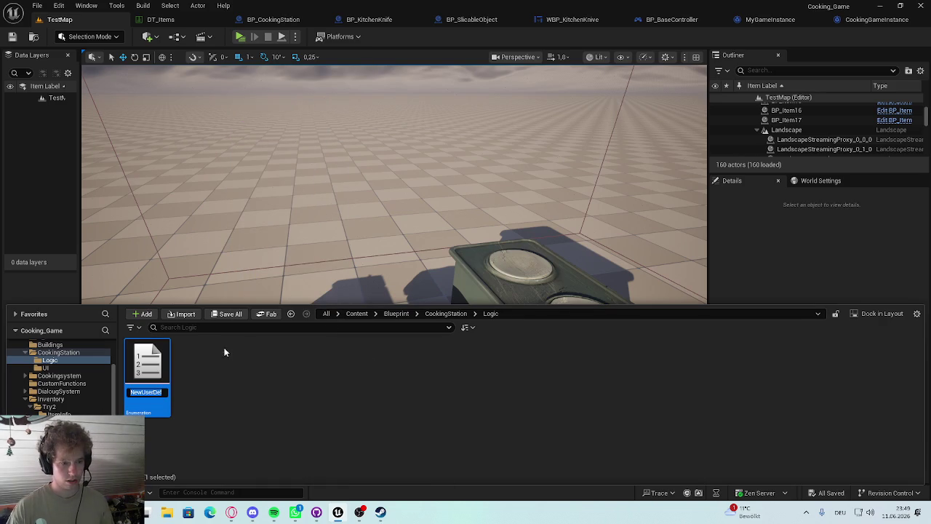
{"action": "type", "text": "E"}
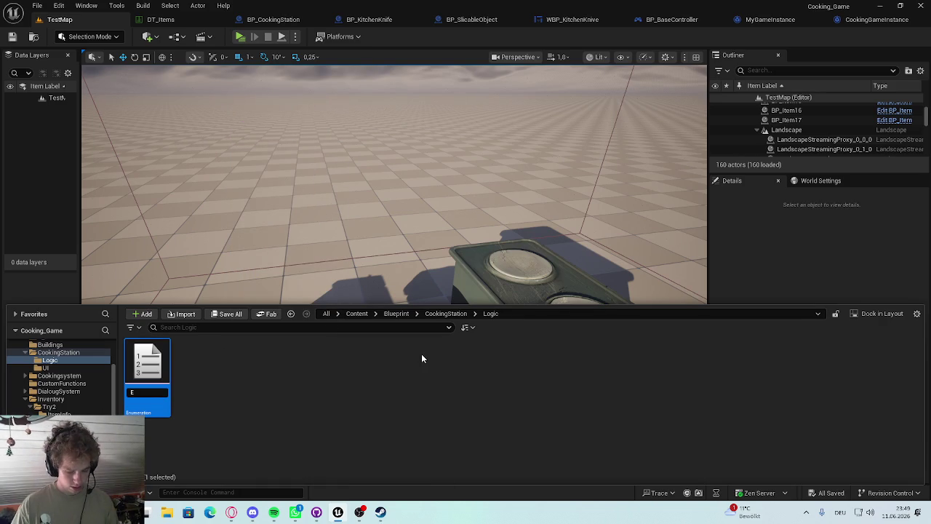
{"action": "type", "text": "SlicingMethod"}
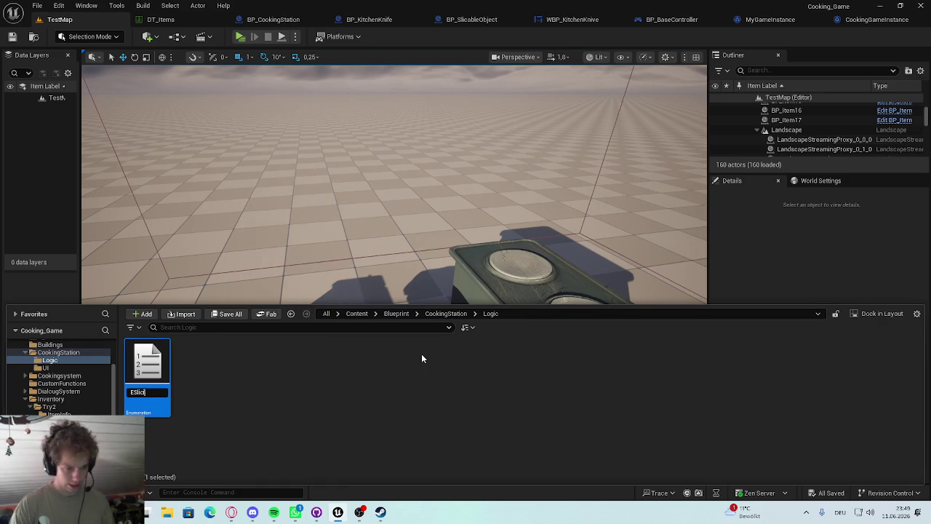
{"action": "key", "text": "Return"}
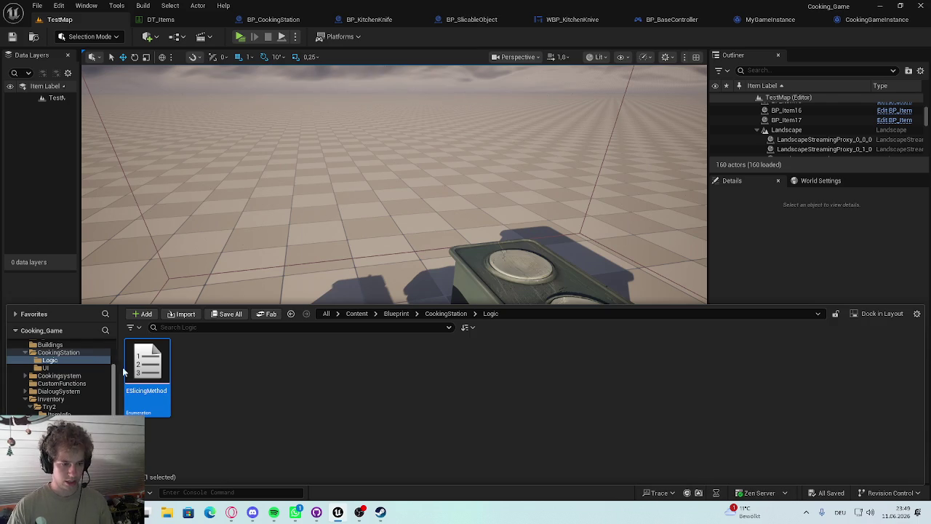
{"action": "double_click", "coordinate": [147, 364]}
Add enumerators to ESlicingMethod and name the first two Wedges and Slices
{"action": "double_click", "coordinate": [64, 38]}
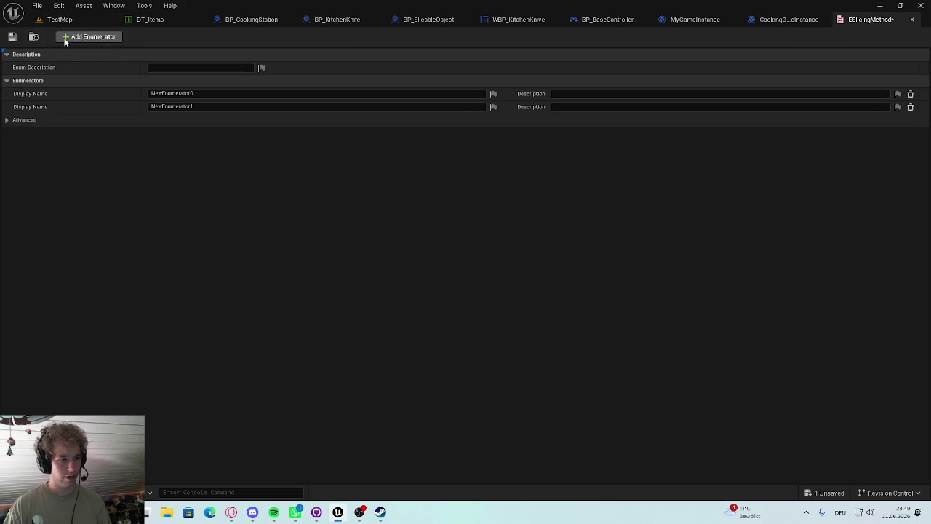
{"action": "double_click", "coordinate": [64, 38]}
{"action": "left_click", "coordinate": [230, 93]}
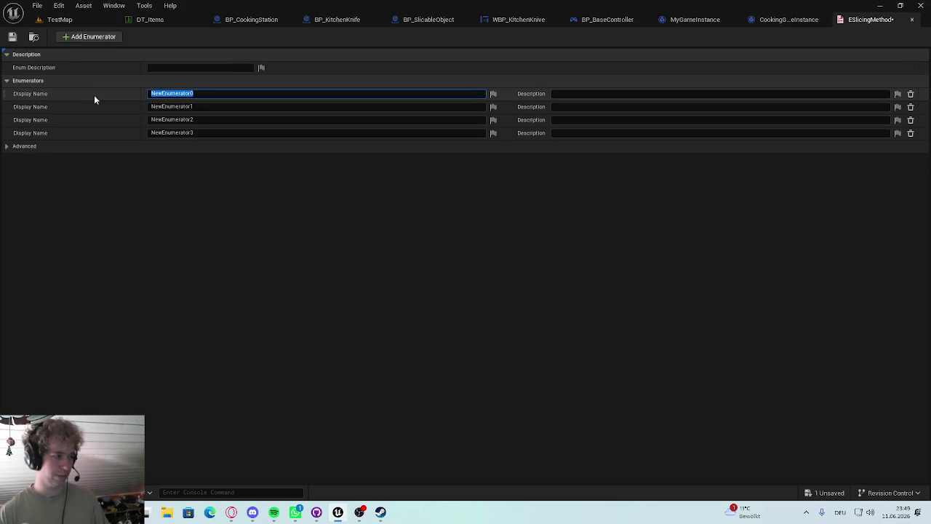
{"action": "type", "text": "Wedges"}
{"action": "key", "text": "Return"}
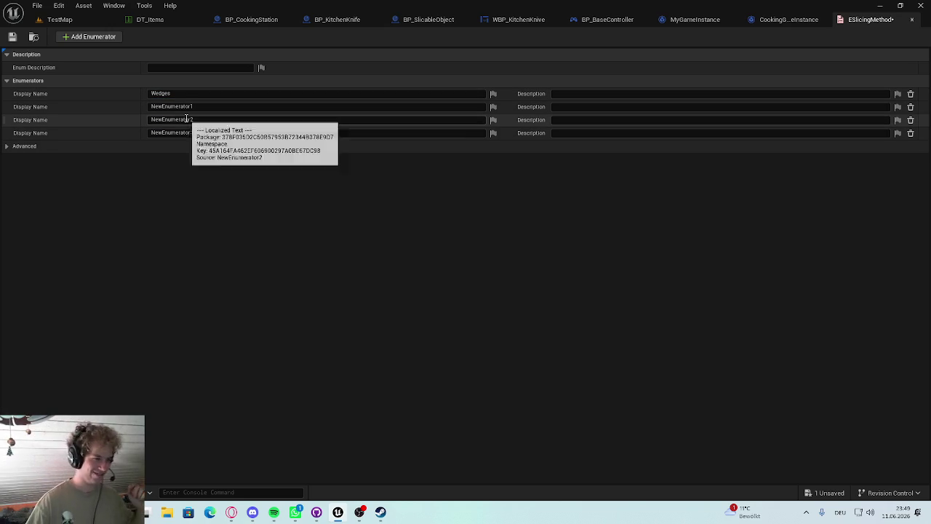
{"action": "left_click", "coordinate": [207, 106]}
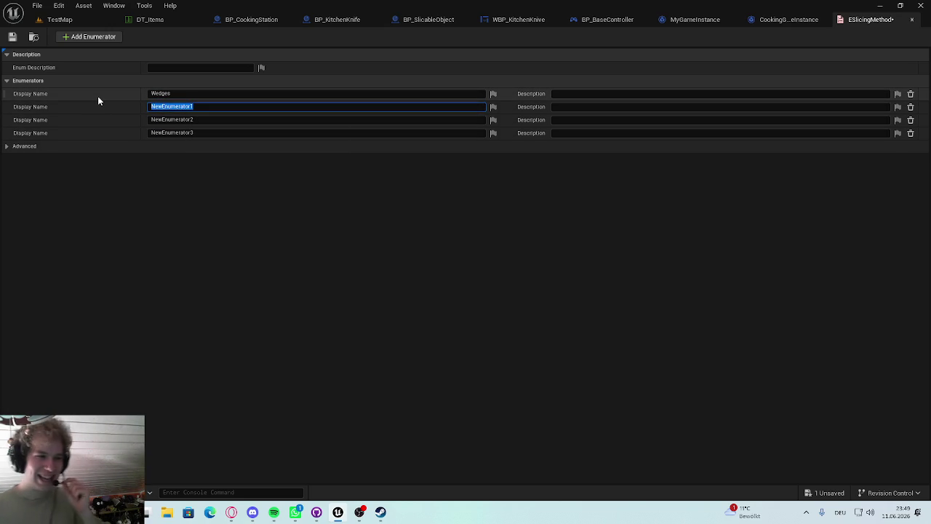
{"action": "type", "text": "Slices"}
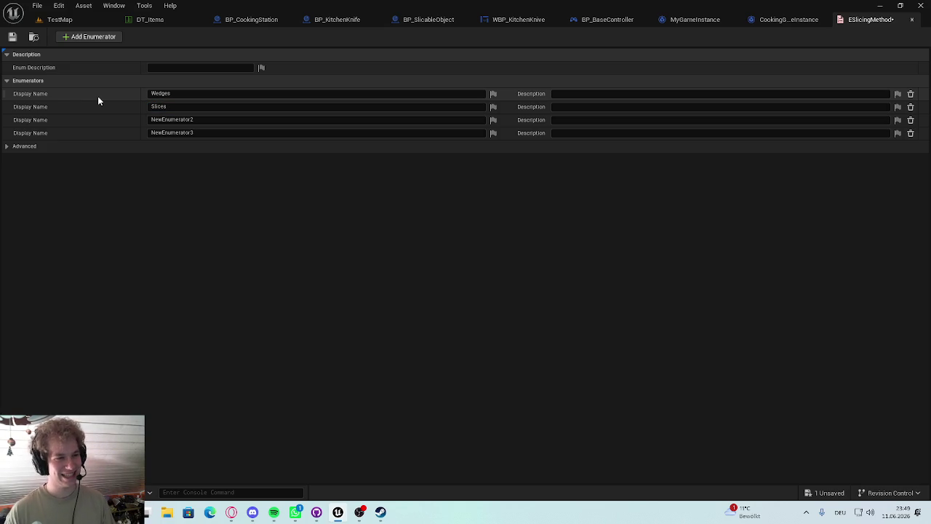
Name the third and fourth enumerators Sticks and Cubes, then save the enum
{"action": "left_click", "coordinate": [212, 119]}
{"action": "key", "text": "BackSpace"}
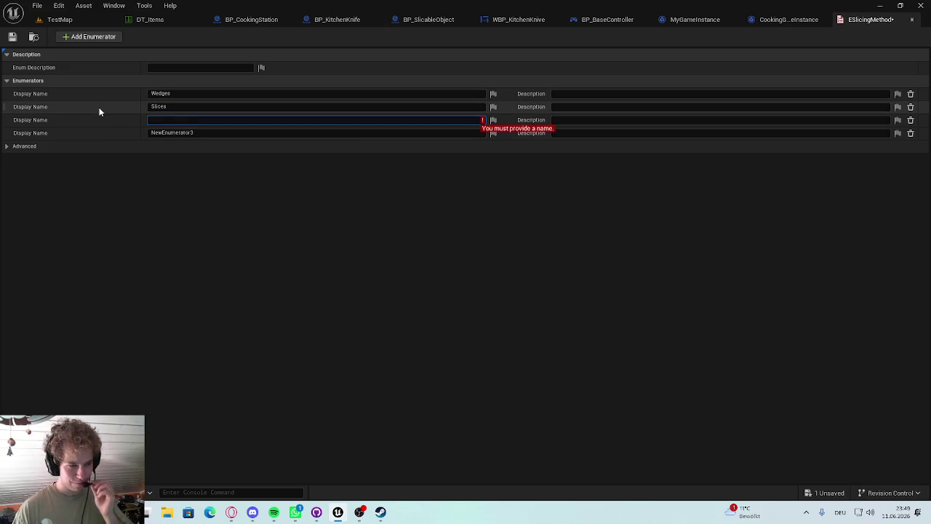
{"action": "type", "text": "Sticks"}
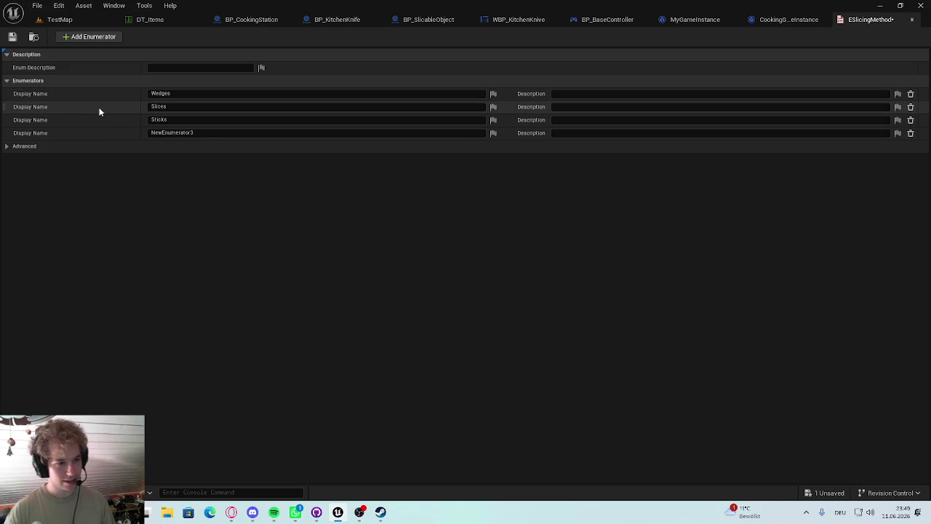
{"action": "left_click", "coordinate": [182, 132]}
{"action": "type", "text": "Cubes"}
{"action": "key", "text": "Return"}
{"action": "key", "text": "ctrl+s"}
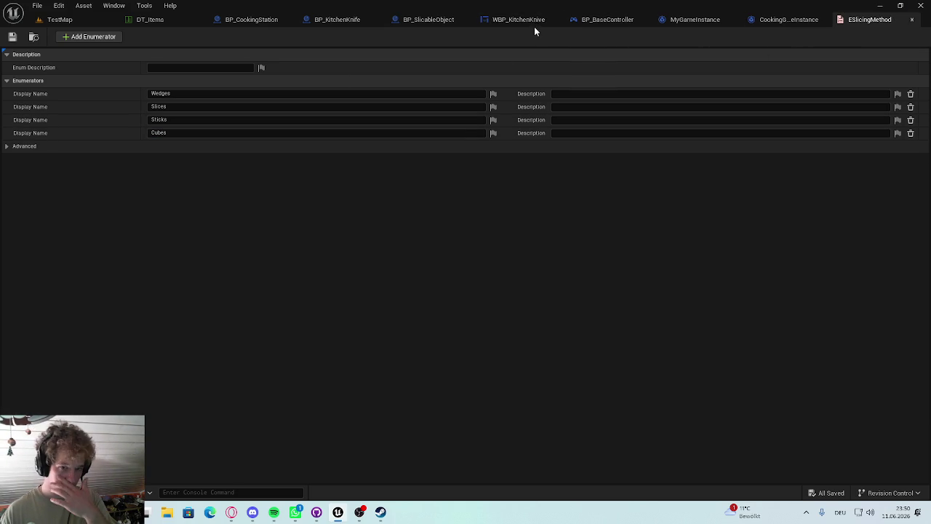
Give the ChoseSlicingMethod function in MyGameInstance a new input named SlicingMethod
{"action": "left_click", "coordinate": [339, 20]}
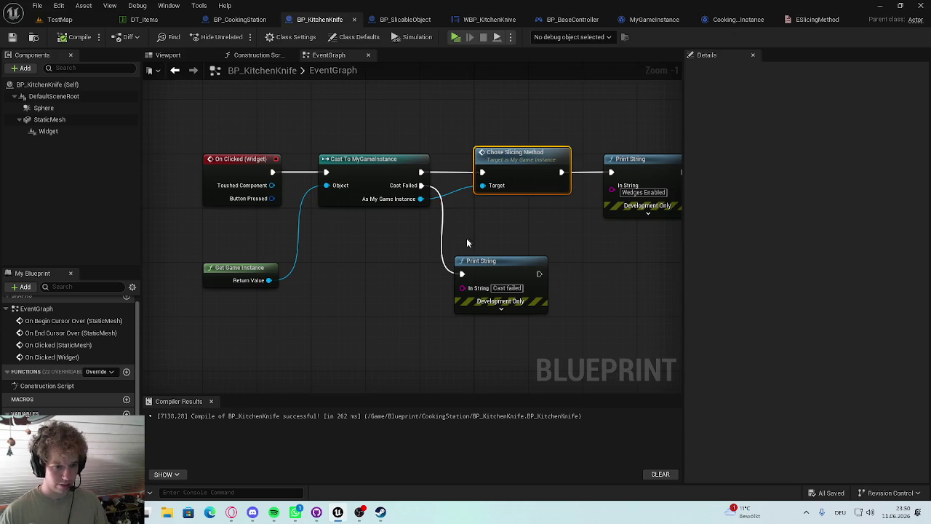
{"action": "scroll", "coordinate": [446, 232], "scroll_direction": "up", "scroll_amount": 1}
{"action": "double_click", "coordinate": [441, 170]}
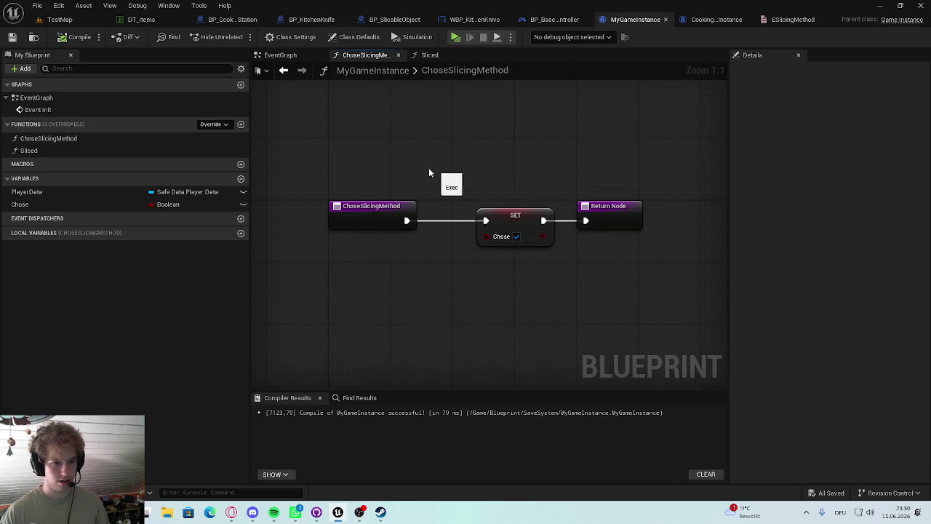
{"action": "left_click", "coordinate": [337, 205]}
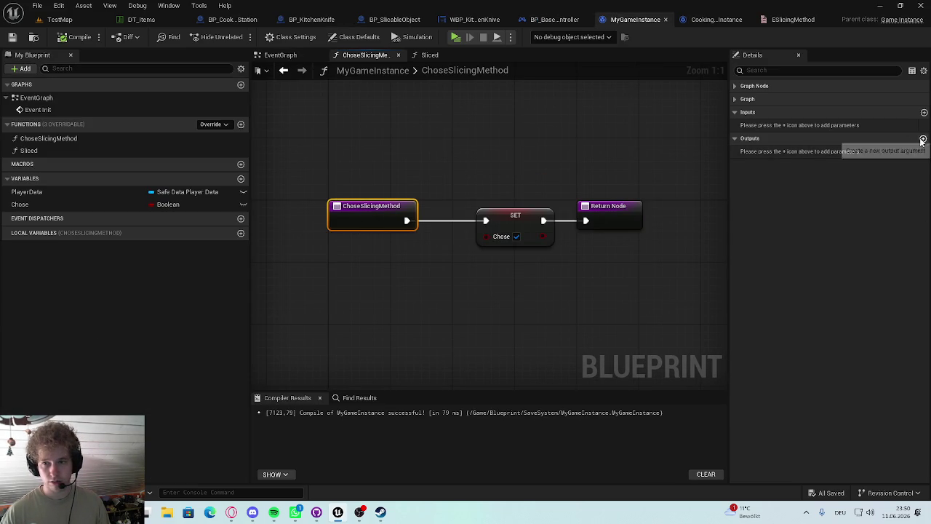
{"action": "left_click", "coordinate": [924, 113]}
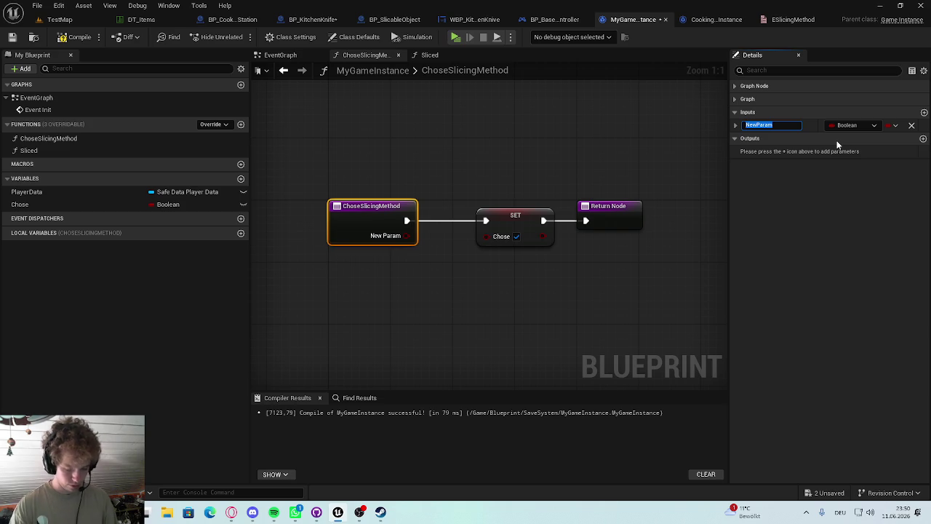
{"action": "type", "text": "Sl"}
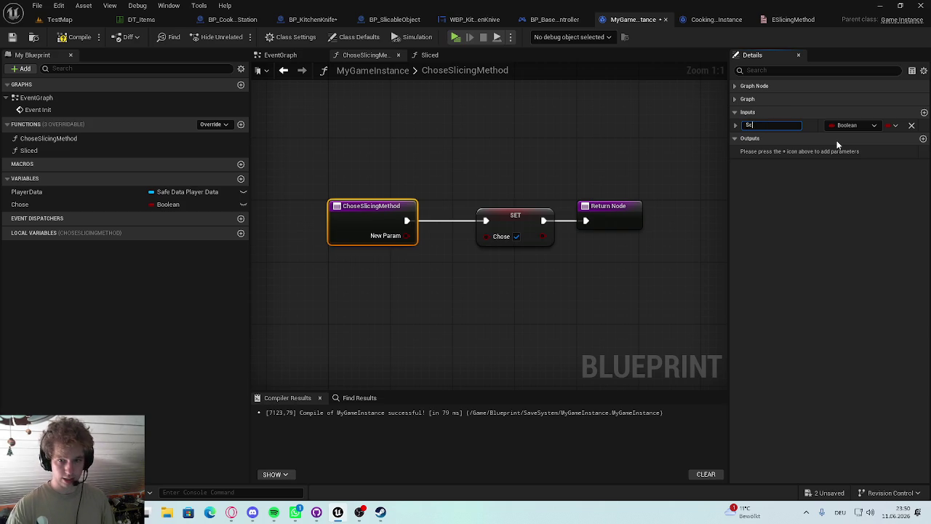
{"action": "type", "text": "icingMethod"}
{"action": "key", "text": "Return"}
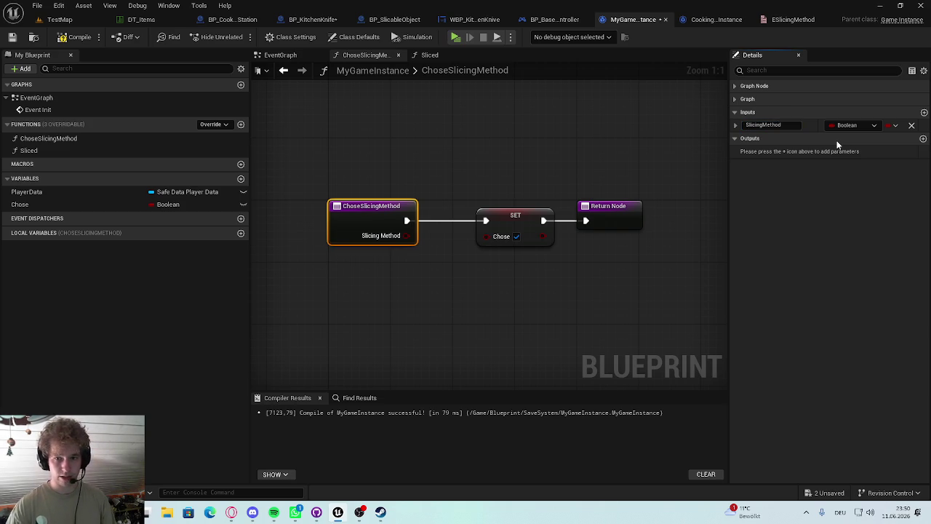
Set the SlicingMethod input's type to ESlicing Method and save
{"action": "left_click", "coordinate": [851, 125]}
{"action": "left_click", "coordinate": [868, 388]}
{"action": "key", "text": "ctrl+s"}
{"action": "left_click", "coordinate": [857, 125]}
{"action": "type", "text": "ESli"}
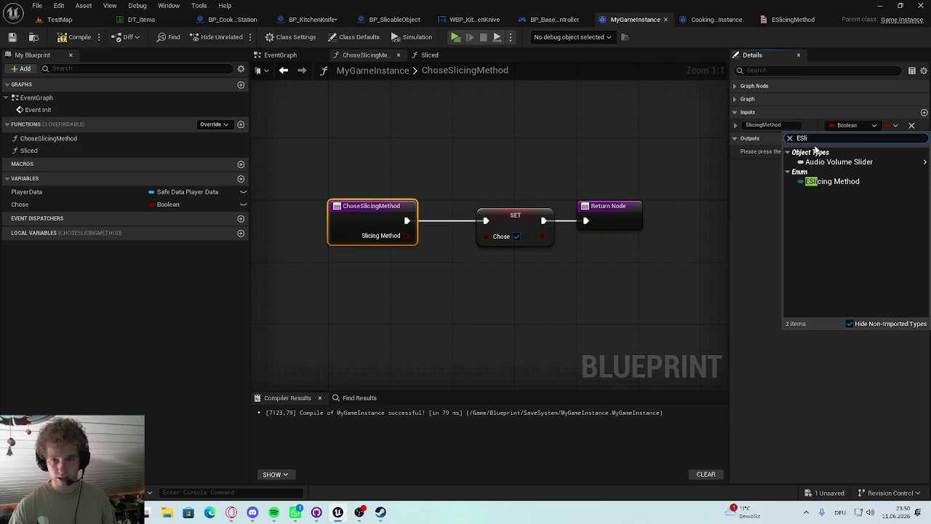
{"action": "left_click", "coordinate": [826, 179]}
{"action": "key", "text": "ctrl+s"}
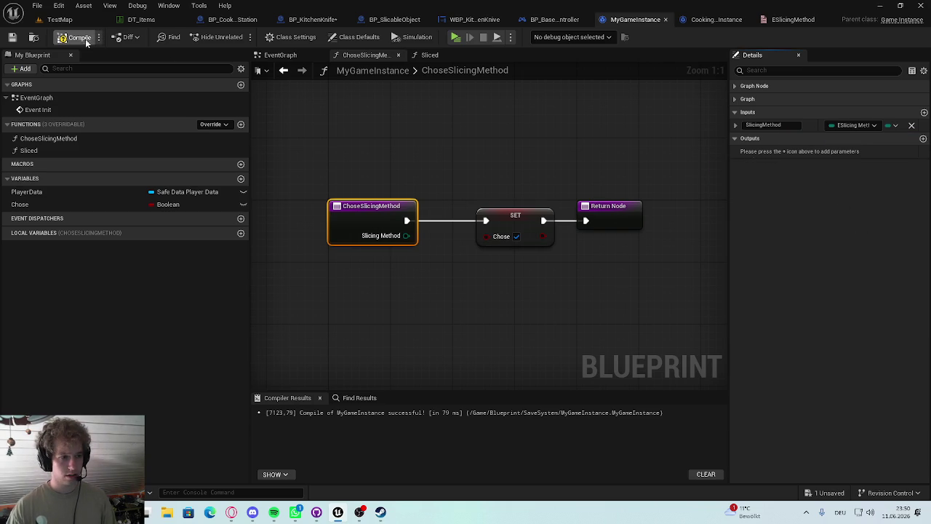
Compile MyGameInstance, shift the entry node left, and add a new variable
{"action": "left_click", "coordinate": [515, 215]}
{"action": "left_click", "coordinate": [467, 162]}
{"action": "left_click_drag", "start_coordinate": [467, 162], "coordinate": [404, 170]}
{"action": "mouse_move", "coordinate": [286, 195]}
{"action": "left_mouse_down"}
{"action": "mouse_move", "coordinate": [275, 191]}
{"action": "mouse_move", "coordinate": [318, 186]}
{"action": "mouse_move", "coordinate": [294, 187]}
{"action": "left_mouse_up"}
{"action": "left_click", "coordinate": [241, 179]}
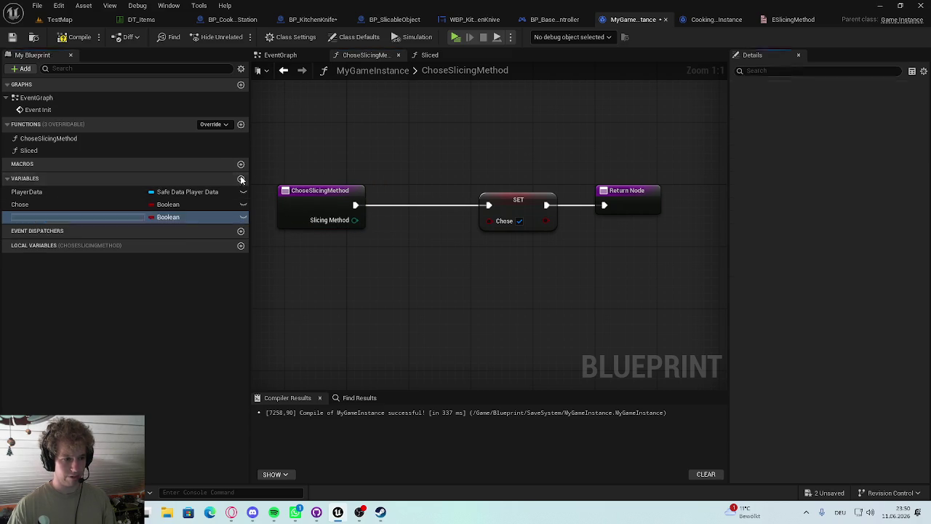
Name the new variable SlicingMethod and make its type ESlicingMethod
{"action": "type", "text": "Slic"}
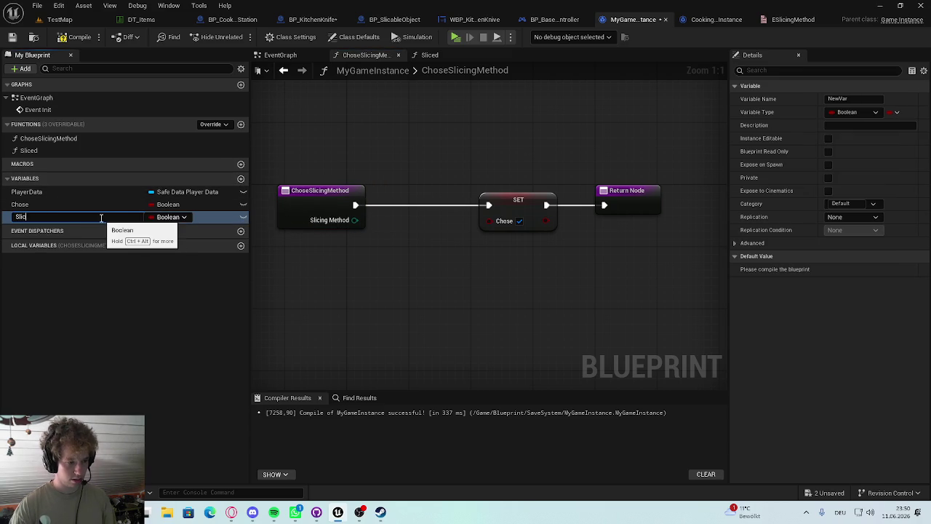
{"action": "type", "text": "ingMethod"}
{"action": "key", "text": "Return"}
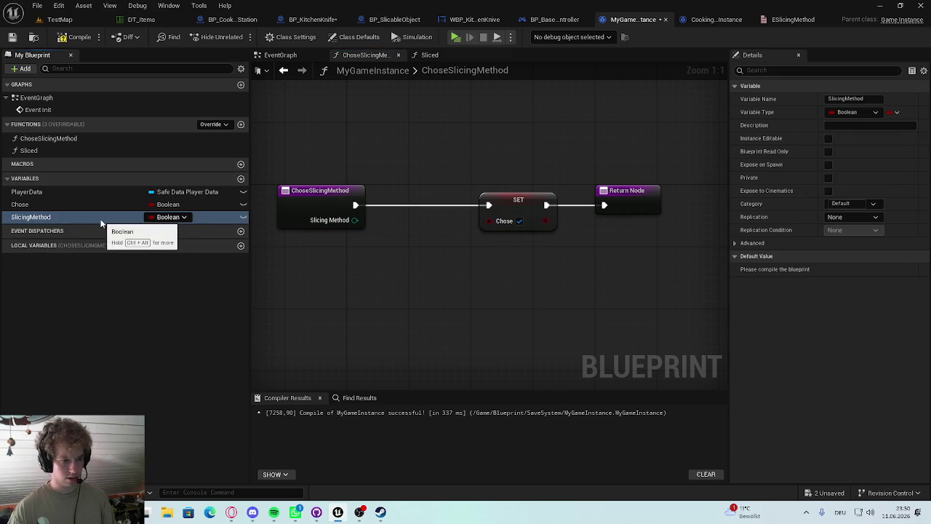
{"action": "left_click", "coordinate": [182, 218]}
{"action": "type", "text": "E"}
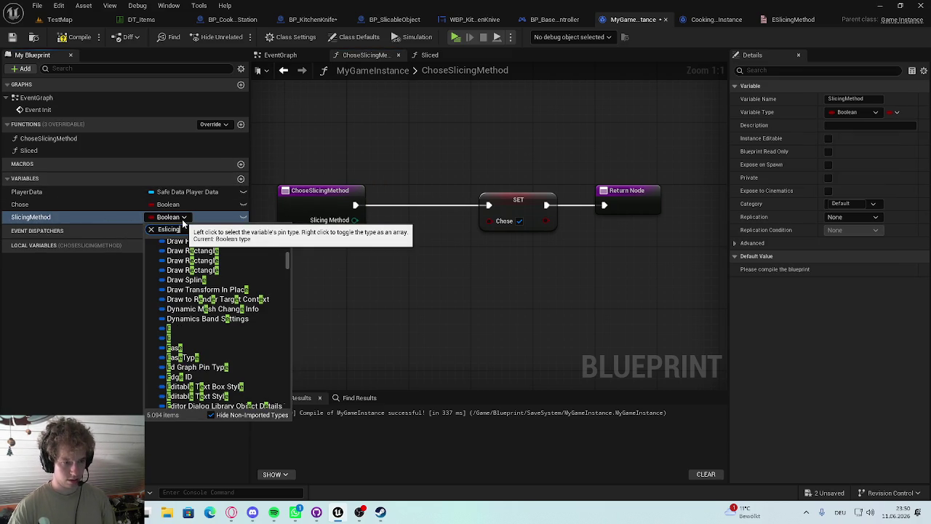
{"action": "type", "text": "slicing"}
{"action": "left_click", "coordinate": [186, 255]}
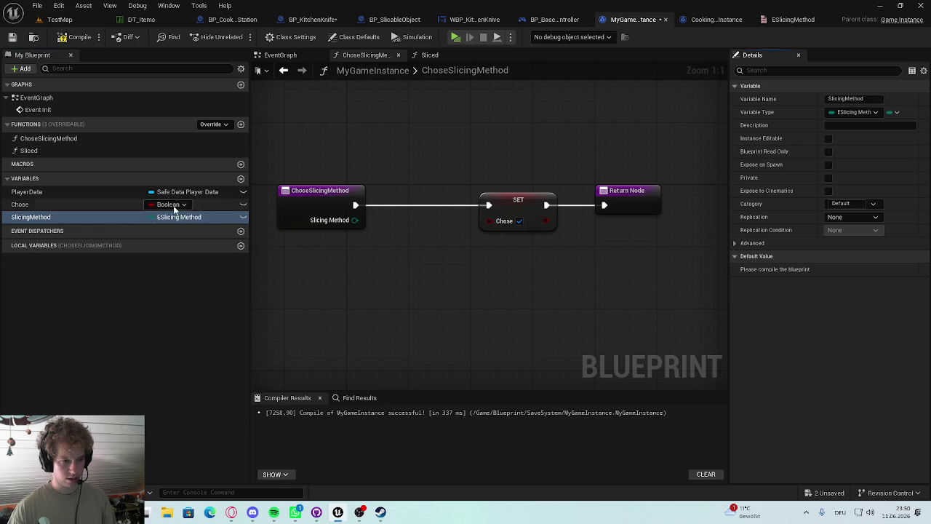
Insert a SET Slicing Method node between the function entry and SET Chose
{"action": "mouse_move", "coordinate": [354, 222]}
{"action": "left_mouse_down"}
{"action": "mouse_move", "coordinate": [451, 221]}
{"action": "mouse_move", "coordinate": [381, 206]}
{"action": "left_mouse_up"}
{"action": "left_click_drag", "start_coordinate": [492, 204], "coordinate": [489, 205]}
{"action": "left_click", "coordinate": [342, 188]}
{"action": "left_click_drag", "start_coordinate": [339, 192], "coordinate": [315, 183]}
{"action": "right_click", "coordinate": [322, 208]}
{"action": "left_click", "coordinate": [312, 191]}
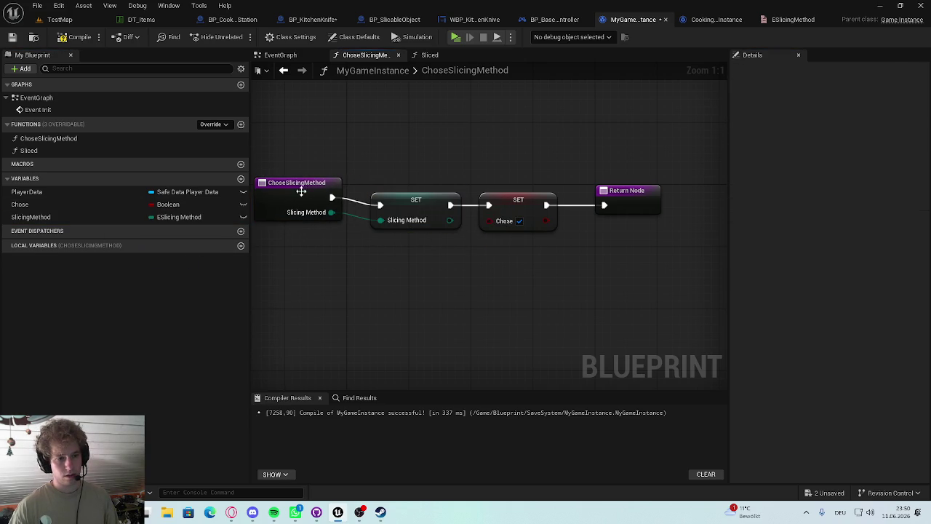
In the Sliced function, wire a SlicingMethod getter into the Return Node and compile
{"action": "double_click", "coordinate": [55, 150]}
{"action": "mouse_move", "coordinate": [31, 217]}
{"action": "left_mouse_down"}
{"action": "mouse_move", "coordinate": [380, 252]}
{"action": "mouse_move", "coordinate": [575, 221]}
{"action": "mouse_move", "coordinate": [438, 301]}
{"action": "mouse_move", "coordinate": [568, 215]}
{"action": "left_mouse_up"}
{"action": "left_click_drag", "start_coordinate": [442, 296], "coordinate": [488, 296]}
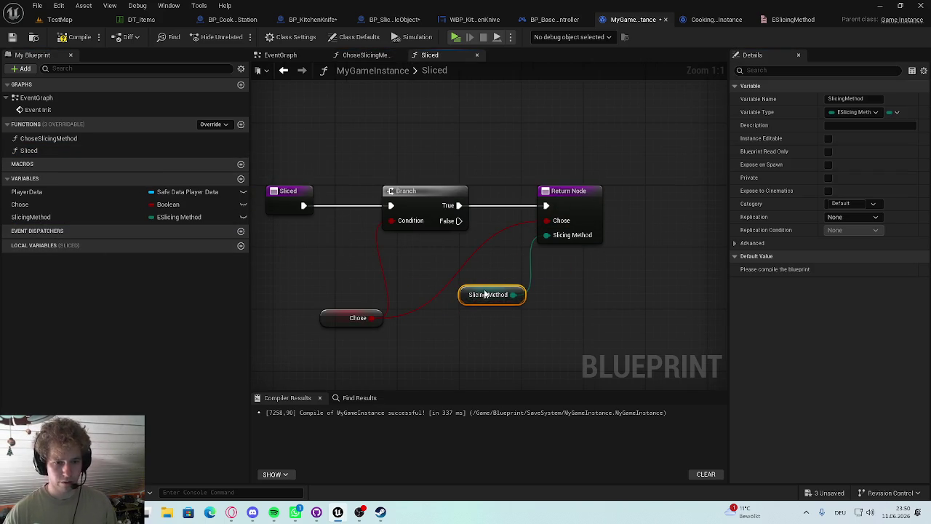
{"action": "left_click_drag", "start_coordinate": [580, 187], "coordinate": [629, 194]}
{"action": "left_click", "coordinate": [526, 157]}
{"action": "mouse_move", "coordinate": [473, 294]}
{"action": "left_mouse_down"}
{"action": "mouse_move", "coordinate": [506, 254]}
{"action": "mouse_move", "coordinate": [506, 269]}
{"action": "left_mouse_up"}
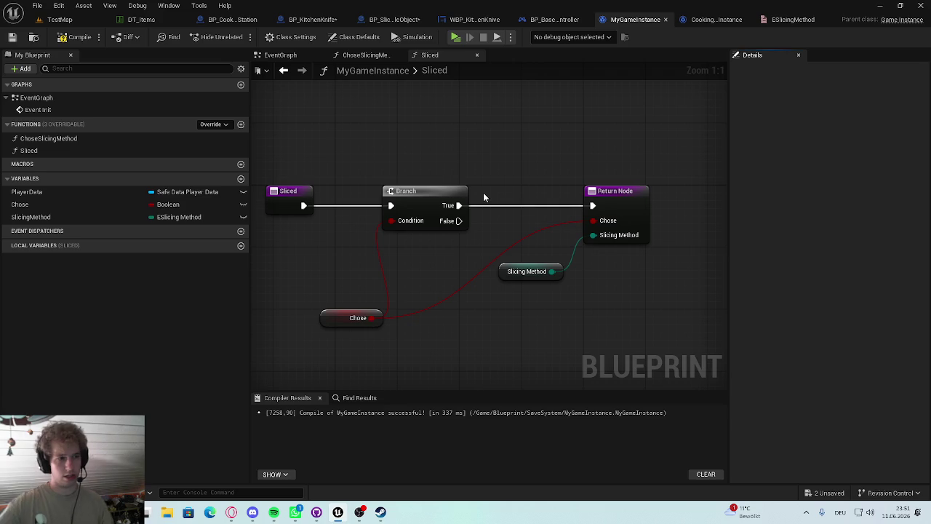
{"action": "left_click", "coordinate": [75, 36]}
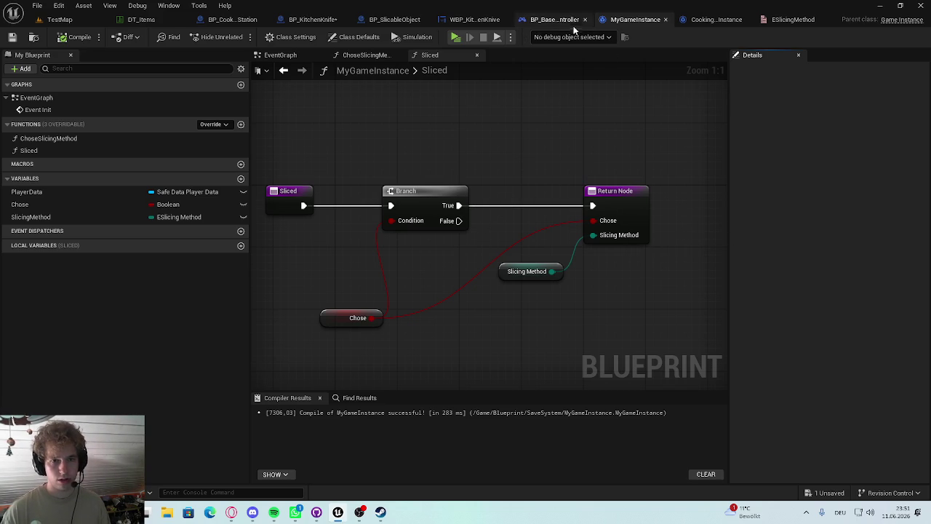
{"action": "left_click", "coordinate": [713, 20]}
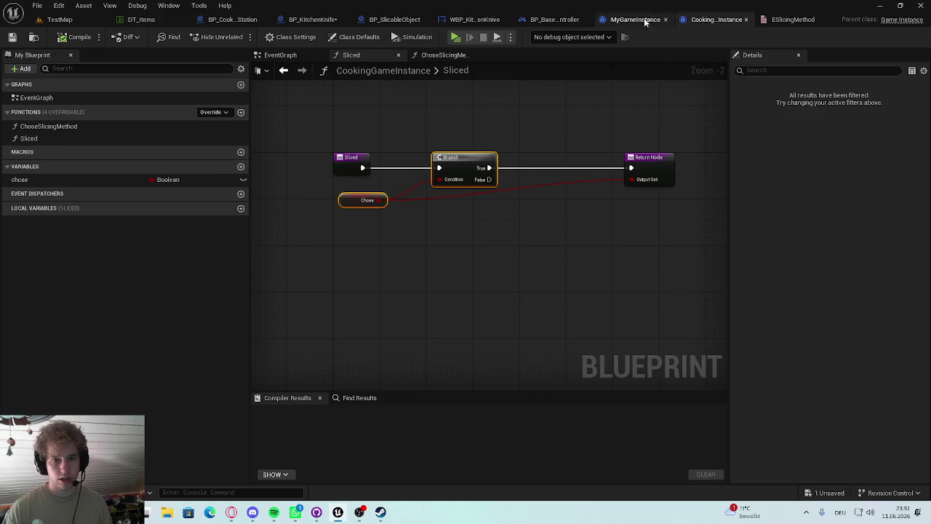
Delete the Branch node after the Sliced call in BP_SlicableObject's event graph
{"action": "left_click", "coordinate": [554, 20]}
{"action": "left_click", "coordinate": [470, 20]}
{"action": "left_click", "coordinate": [397, 20]}
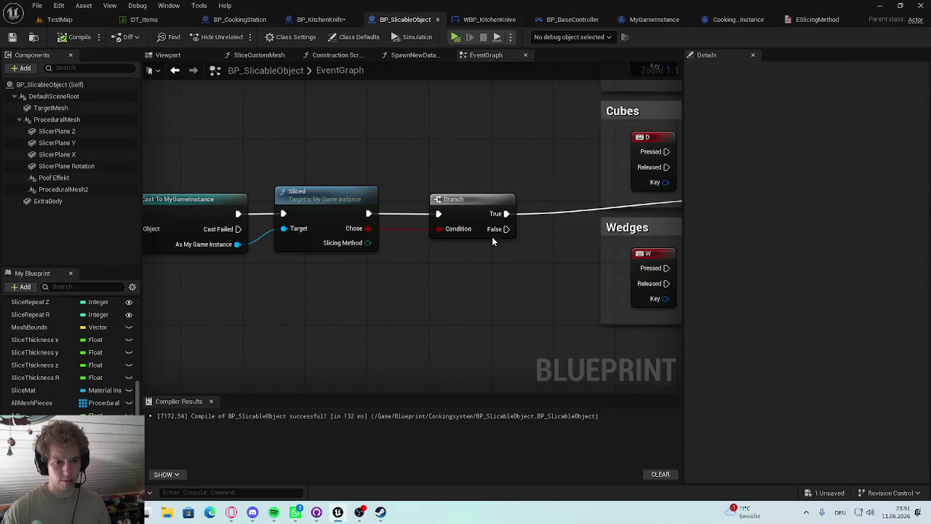
{"action": "scroll", "coordinate": [455, 256], "scroll_direction": "down", "scroll_amount": 2}
{"action": "mouse_move", "coordinate": [406, 216]}
{"action": "left_mouse_down"}
{"action": "mouse_move", "coordinate": [372, 242]}
{"action": "mouse_move", "coordinate": [348, 244]}
{"action": "left_mouse_up"}
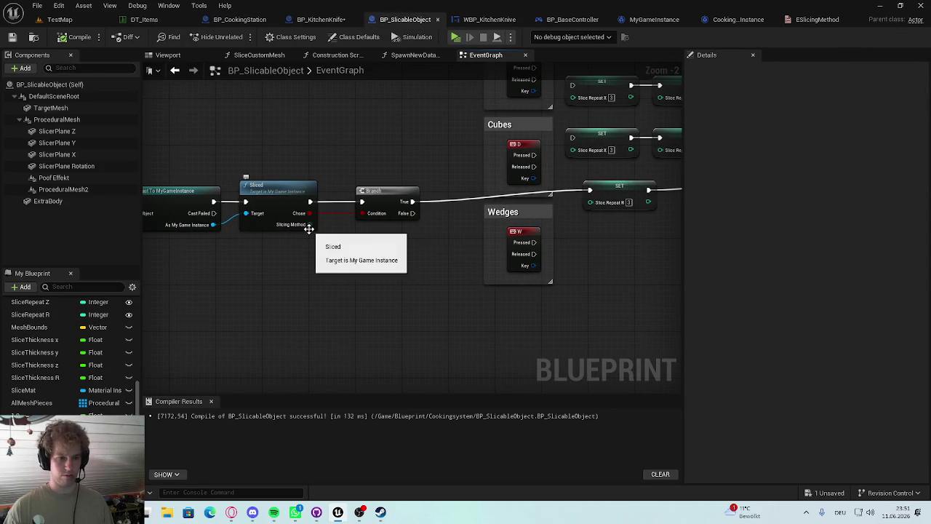
{"action": "left_click", "coordinate": [414, 192]}
{"action": "key", "text": "Delete"}
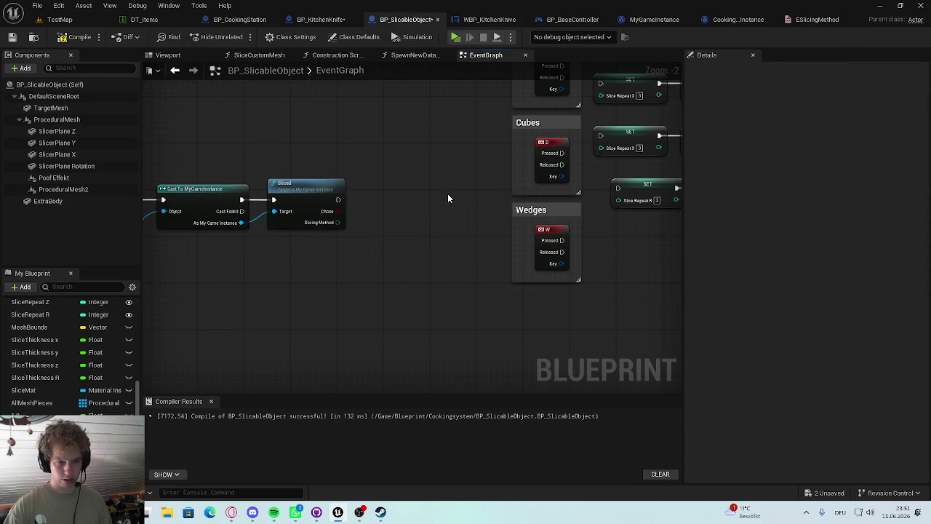
Add a Switch on ESlicingMethod node driven by Sliced's Slicing Method output
{"action": "left_click_drag", "start_coordinate": [338, 222], "coordinate": [403, 206]}
{"action": "key", "text": "Escape"}
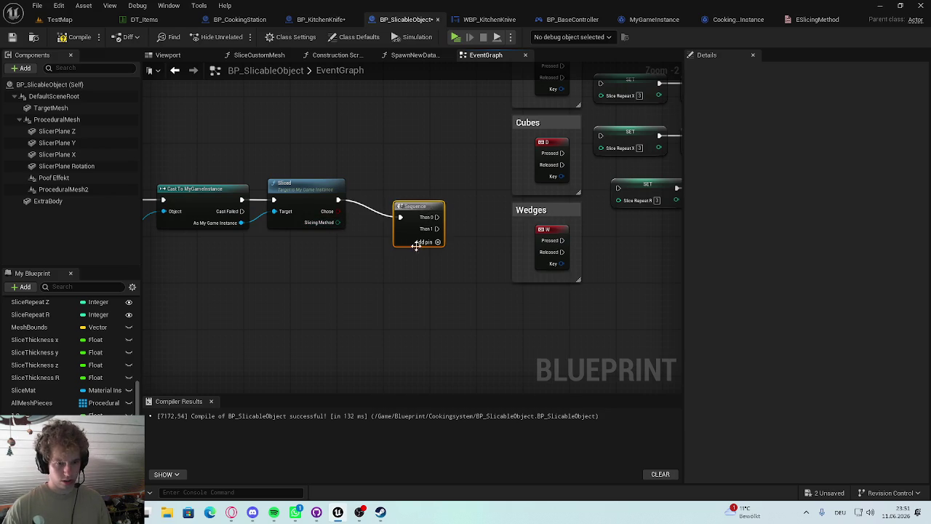
{"action": "key", "text": "Delete"}
{"action": "mouse_move", "coordinate": [337, 222]}
{"action": "left_mouse_down"}
{"action": "mouse_move", "coordinate": [377, 217]}
{"action": "mouse_move", "coordinate": [429, 187]}
{"action": "left_mouse_up"}
{"action": "type", "text": "switch"}
{"action": "left_click", "coordinate": [422, 266]}
{"action": "left_click", "coordinate": [478, 243]}
{"action": "scroll", "coordinate": [445, 248], "scroll_direction": "down", "scroll_amount": 2}
{"action": "scroll", "coordinate": [386, 201], "scroll_direction": "up", "scroll_amount": 3}
{"action": "scroll", "coordinate": [499, 238], "scroll_direction": "down", "scroll_amount": 5}
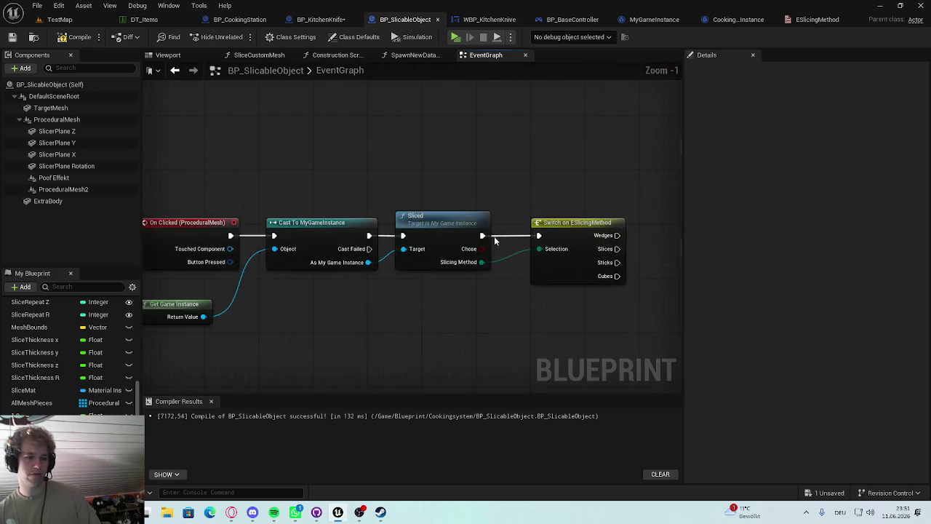
{"action": "scroll", "coordinate": [493, 233], "scroll_direction": "up", "scroll_amount": 4}
{"action": "left_click_drag", "start_coordinate": [492, 231], "coordinate": [362, 241]}
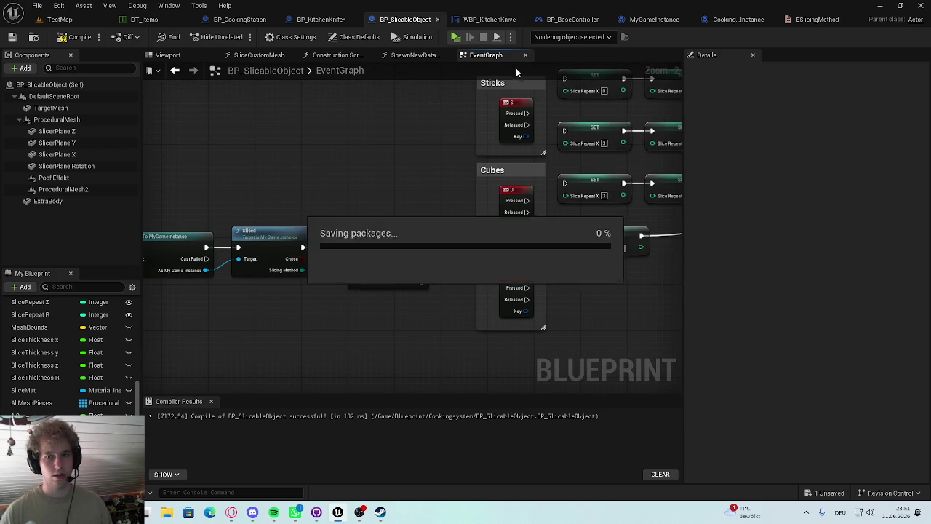
{"action": "left_click", "coordinate": [818, 22]}
Move Wedges below Cubes so the enum reads Slices, Sticks, Cubes, Wedges
{"action": "left_click_drag", "start_coordinate": [5, 93], "coordinate": [8, 141]}
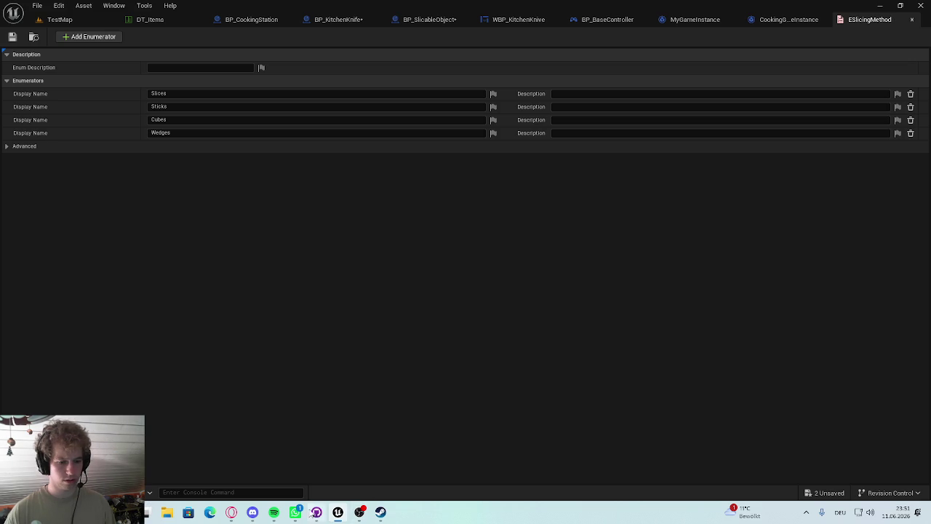
{"action": "left_click", "coordinate": [360, 511]}
{"action": "left_click", "coordinate": [337, 511]}
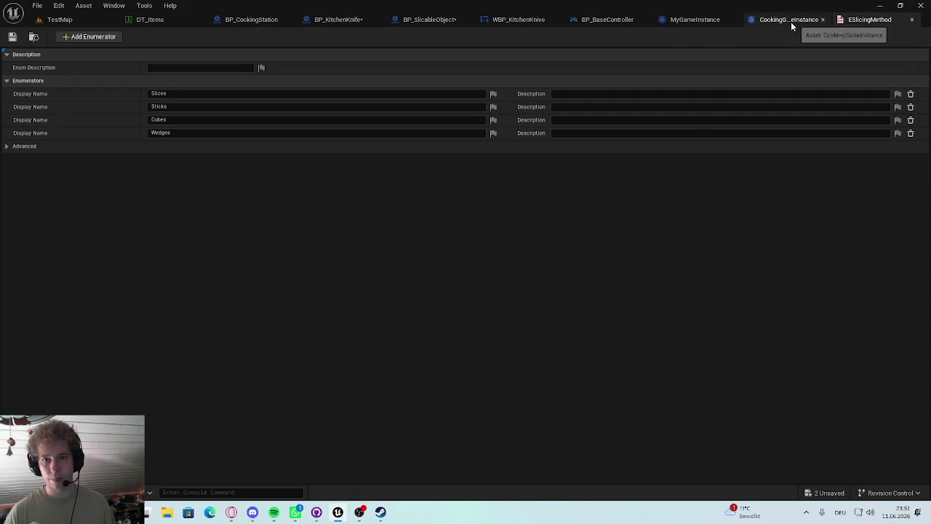
{"action": "left_click", "coordinate": [504, 22]}
{"action": "left_click", "coordinate": [389, 17]}
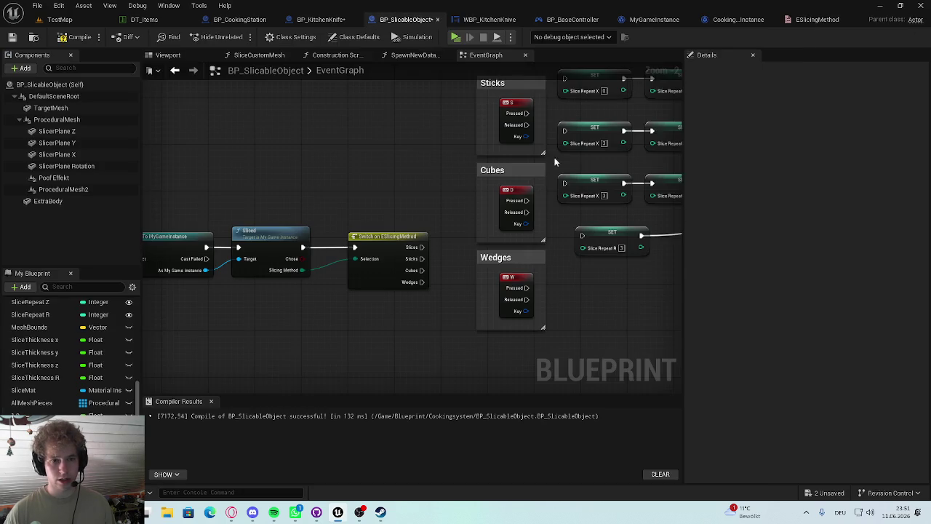
{"action": "left_click_drag", "start_coordinate": [507, 211], "coordinate": [476, 239]}
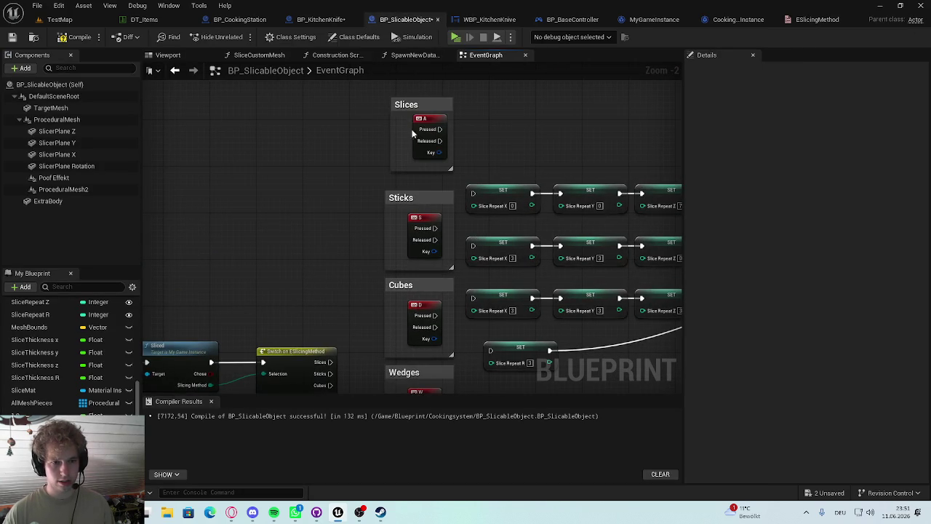
{"action": "left_click", "coordinate": [811, 21]}
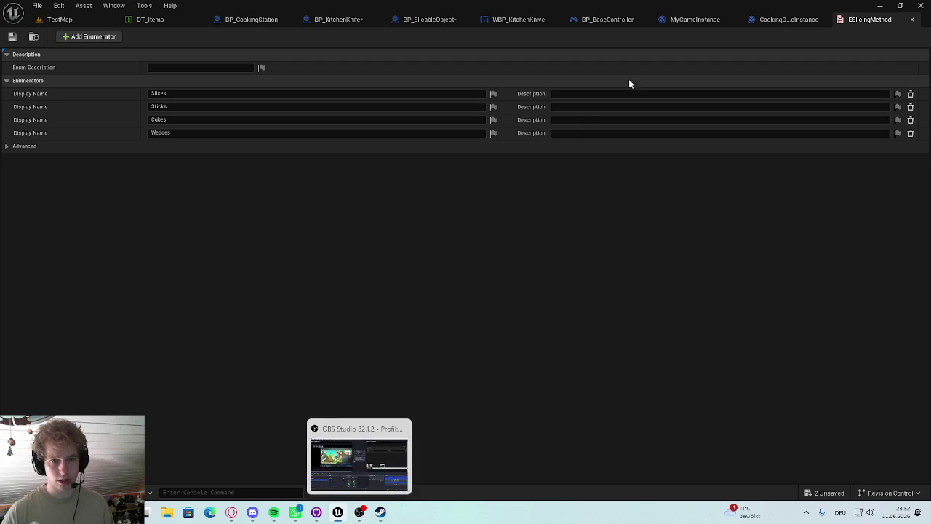
Close the CookingGameInstance and WBP_KitchenKnive tabs
{"action": "left_click", "coordinate": [752, 18]}
{"action": "left_click", "coordinate": [486, 21]}
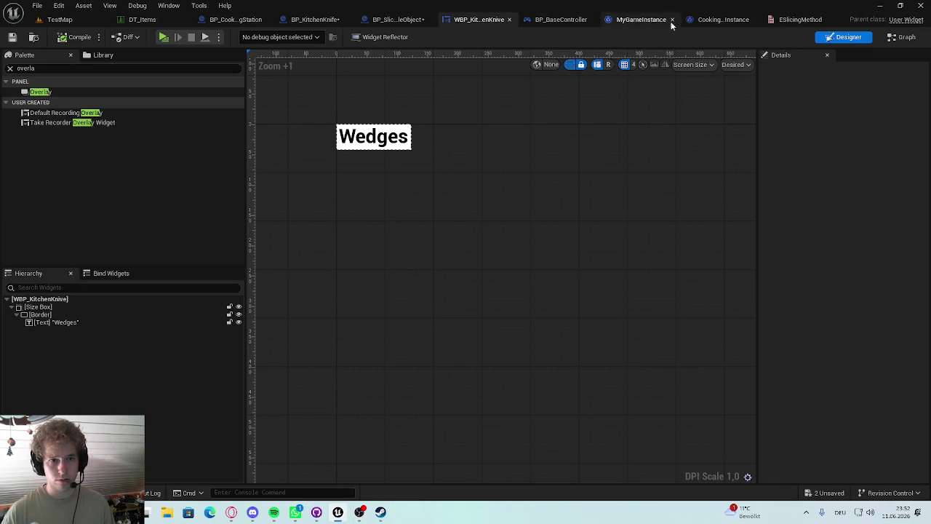
{"action": "left_click", "coordinate": [742, 19]}
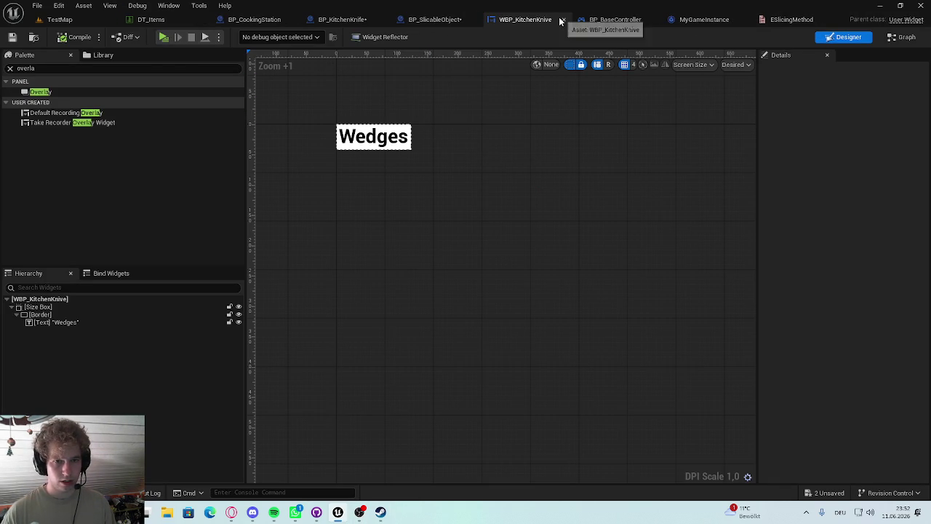
{"action": "left_click", "coordinate": [563, 19]}
Select the five nodes of the On Clicked chain in BP_SlicableObject's graph
{"action": "scroll", "coordinate": [412, 216], "scroll_direction": "up", "scroll_amount": 2}
{"action": "left_click_drag", "start_coordinate": [233, 162], "coordinate": [618, 327]}
{"action": "scroll", "coordinate": [313, 174], "scroll_direction": "down", "scroll_amount": 1}
{"action": "left_click_drag", "start_coordinate": [649, 243], "coordinate": [603, 207]}
{"action": "mouse_move", "coordinate": [327, 224]}
{"action": "left_mouse_down"}
{"action": "mouse_move", "coordinate": [537, 239]}
{"action": "mouse_move", "coordinate": [623, 347]}
{"action": "mouse_move", "coordinate": [461, 294]}
{"action": "mouse_move", "coordinate": [636, 259]}
{"action": "left_mouse_up"}
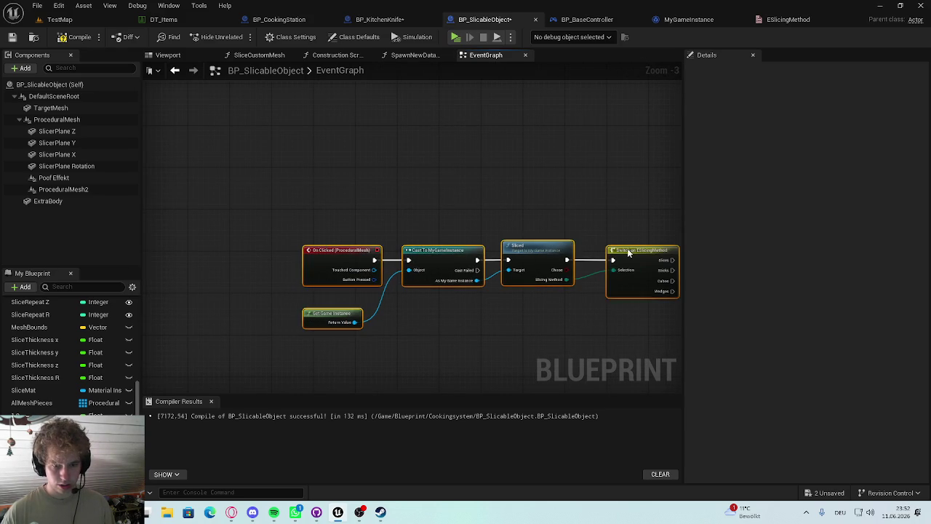
Wire the Switch's Slices, Sticks, Cubes and Wedges outputs to their own SET rows
{"action": "scroll", "coordinate": [575, 283], "scroll_direction": "down", "scroll_amount": 3}
{"action": "scroll", "coordinate": [483, 270], "scroll_direction": "up", "scroll_amount": 4}
{"action": "left_click_drag", "start_coordinate": [483, 270], "coordinate": [312, 301]}
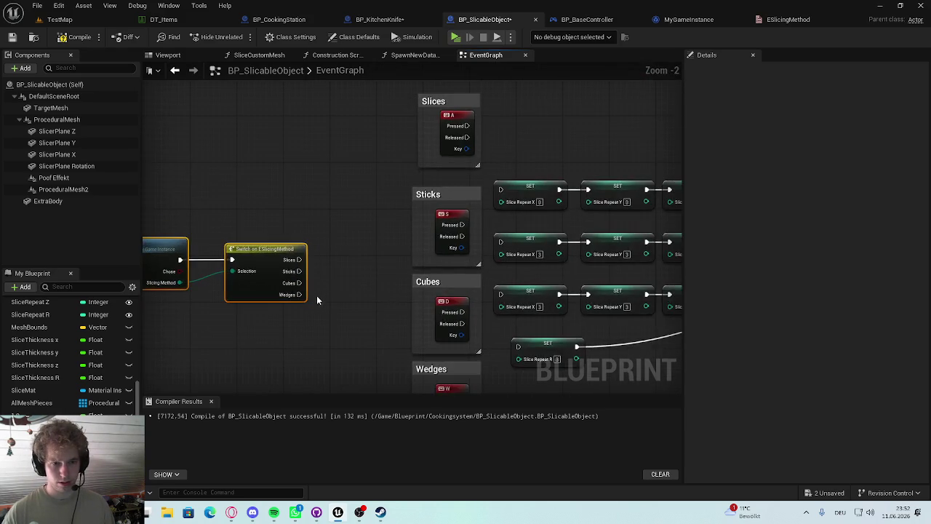
{"action": "scroll", "coordinate": [376, 106], "scroll_direction": "down", "scroll_amount": 2}
{"action": "mouse_move", "coordinate": [320, 205]}
{"action": "left_mouse_down"}
{"action": "mouse_move", "coordinate": [441, 146]}
{"action": "mouse_move", "coordinate": [451, 154]}
{"action": "left_mouse_up"}
{"action": "mouse_move", "coordinate": [320, 209]}
{"action": "left_mouse_down"}
{"action": "mouse_move", "coordinate": [369, 211]}
{"action": "mouse_move", "coordinate": [455, 190]}
{"action": "left_mouse_up"}
{"action": "scroll", "coordinate": [374, 229], "scroll_direction": "up", "scroll_amount": 4}
{"action": "left_click_drag", "start_coordinate": [337, 172], "coordinate": [611, 188]}
{"action": "mouse_move", "coordinate": [337, 187]}
{"action": "left_mouse_down"}
{"action": "mouse_move", "coordinate": [644, 288]}
{"action": "mouse_move", "coordinate": [634, 258]}
{"action": "left_mouse_up"}
Delete the old per-method key input nodes and their comment boxes
{"action": "scroll", "coordinate": [385, 248], "scroll_direction": "down", "scroll_amount": 6}
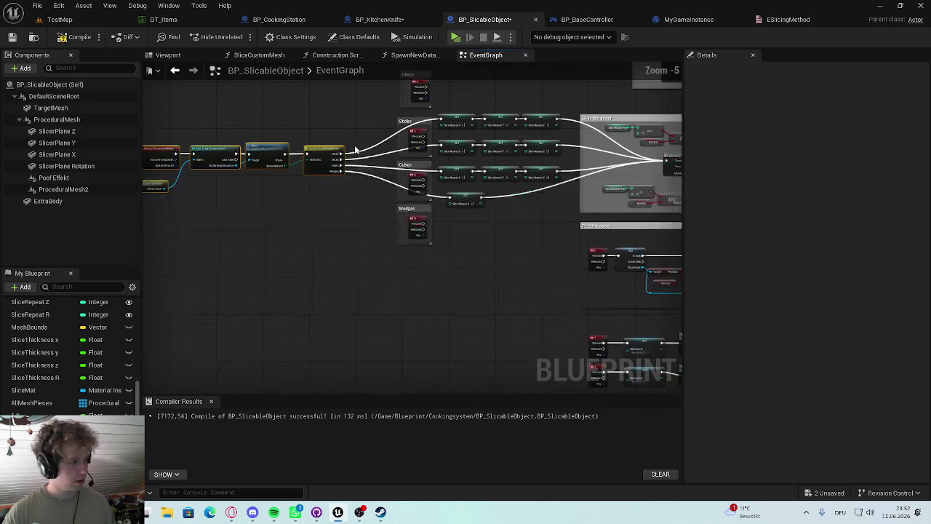
{"action": "mouse_move", "coordinate": [389, 269]}
{"action": "left_mouse_down"}
{"action": "mouse_move", "coordinate": [422, 81]}
{"action": "mouse_move", "coordinate": [383, 213]}
{"action": "left_mouse_up"}
{"action": "key", "text": "Delete"}
{"action": "left_click", "coordinate": [383, 213]}
{"action": "key", "text": "Delete"}
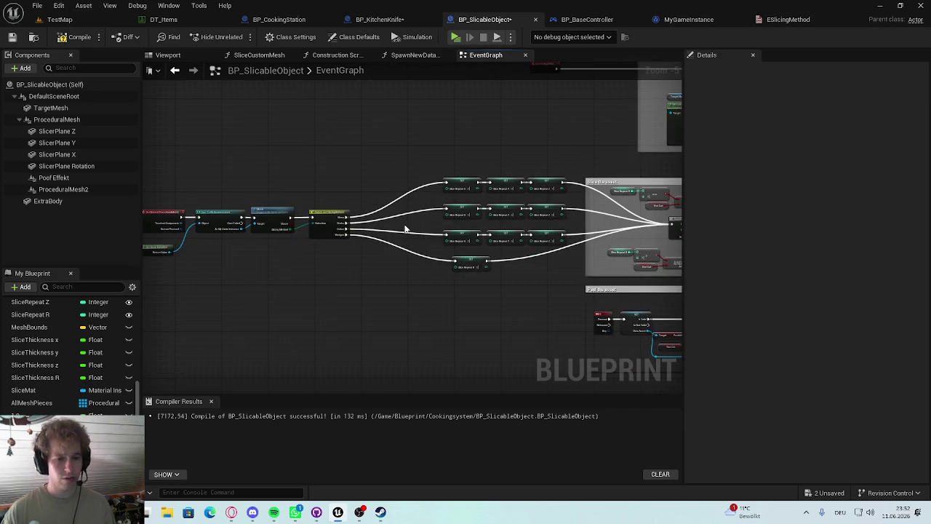
Move the On Clicked to Switch chain up and to the right
{"action": "scroll", "coordinate": [180, 214], "scroll_direction": "up", "scroll_amount": 1}
{"action": "left_click_drag", "start_coordinate": [207, 88], "coordinate": [543, 225]}
{"action": "mouse_move", "coordinate": [463, 166]}
{"action": "left_mouse_down"}
{"action": "mouse_move", "coordinate": [489, 144]}
{"action": "mouse_move", "coordinate": [512, 161]}
{"action": "mouse_move", "coordinate": [416, 227]}
{"action": "left_mouse_up"}
{"action": "left_click", "coordinate": [508, 114]}
{"action": "scroll", "coordinate": [521, 160], "scroll_direction": "up", "scroll_amount": 5}
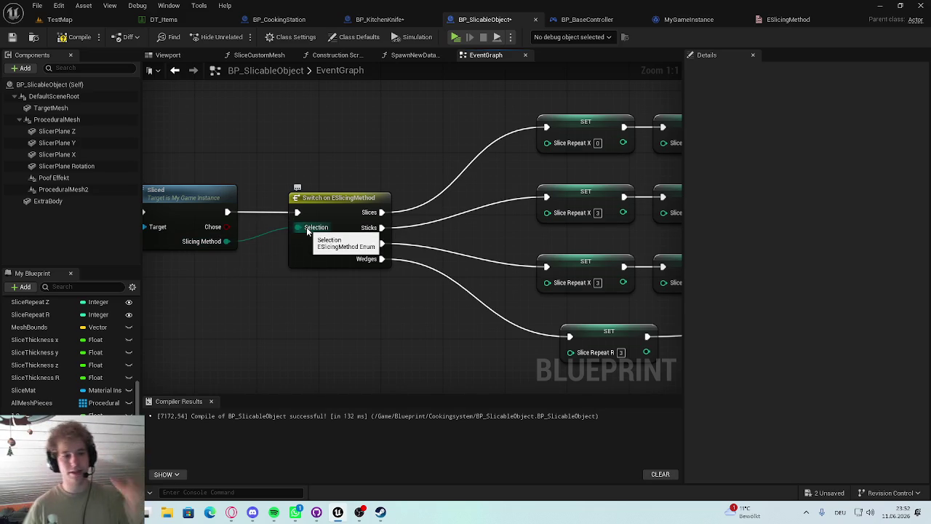
{"action": "left_click", "coordinate": [320, 201]}
{"action": "left_click", "coordinate": [378, 141]}
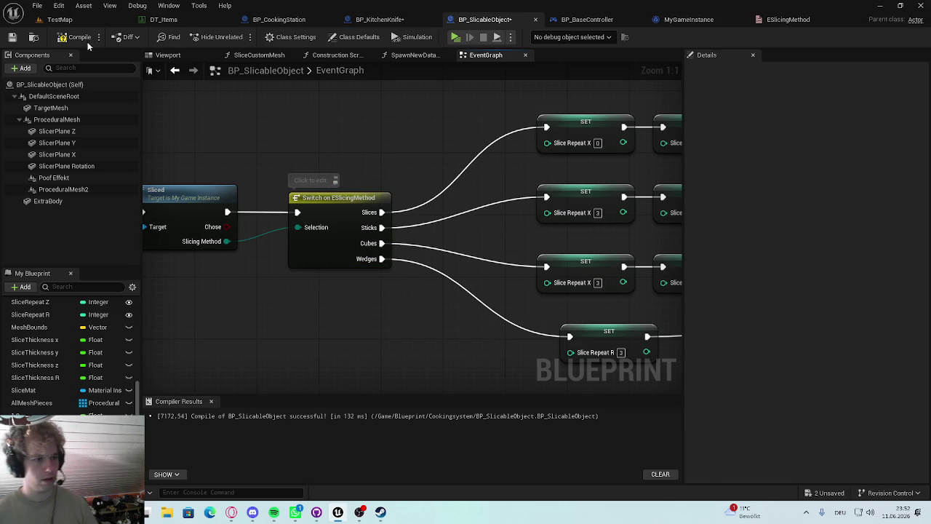
{"action": "left_click", "coordinate": [60, 20]}
Review BP_SlicableObject's Switch on ESlicingMethod and its four setter chains
{"action": "left_click", "coordinate": [782, 20]}
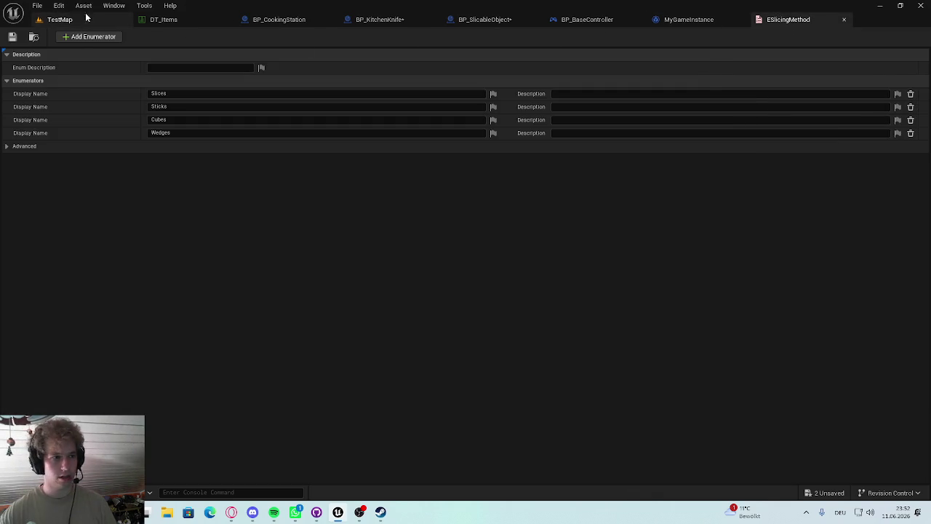
{"action": "left_click", "coordinate": [75, 19]}
{"action": "left_click", "coordinate": [593, 19]}
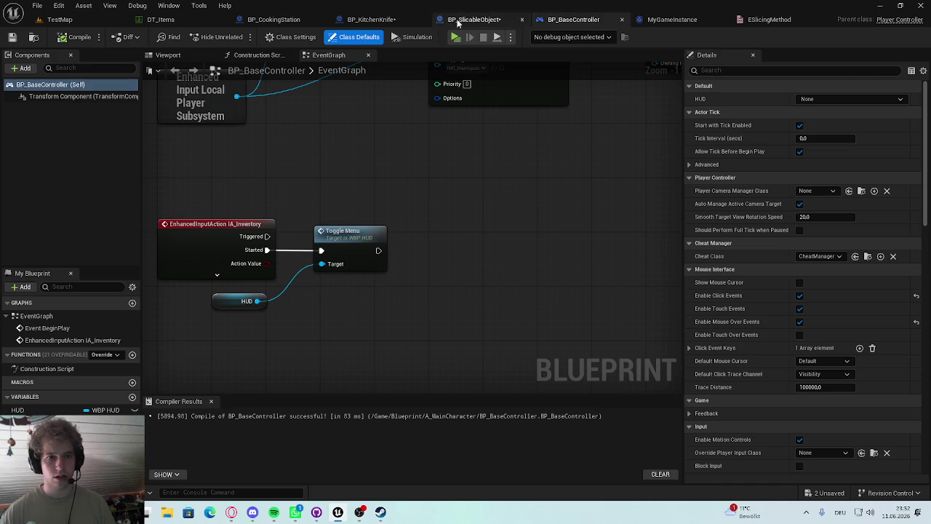
{"action": "left_click", "coordinate": [474, 20]}
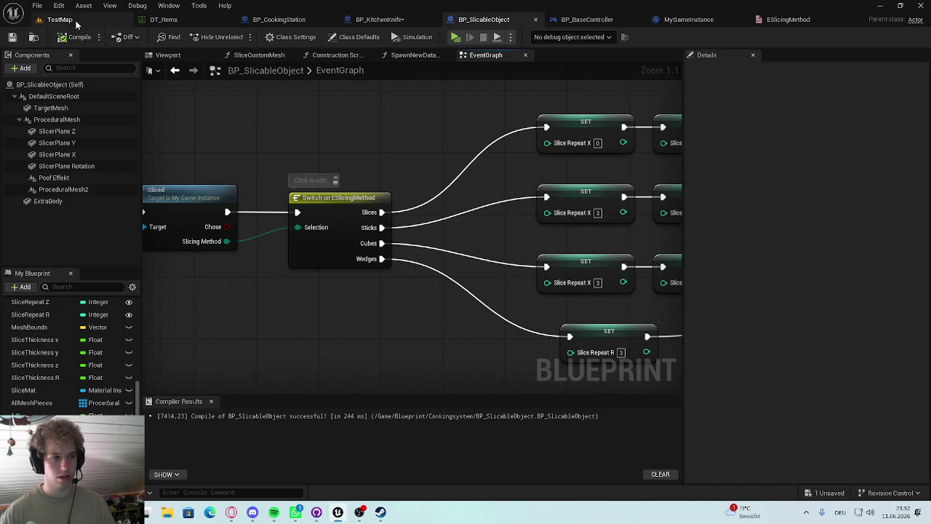
{"action": "mouse_move", "coordinate": [571, 148]}
{"action": "left_mouse_down"}
{"action": "mouse_move", "coordinate": [567, 114]}
{"action": "mouse_move", "coordinate": [486, 102]}
{"action": "mouse_move", "coordinate": [349, 109]}
{"action": "left_mouse_up"}
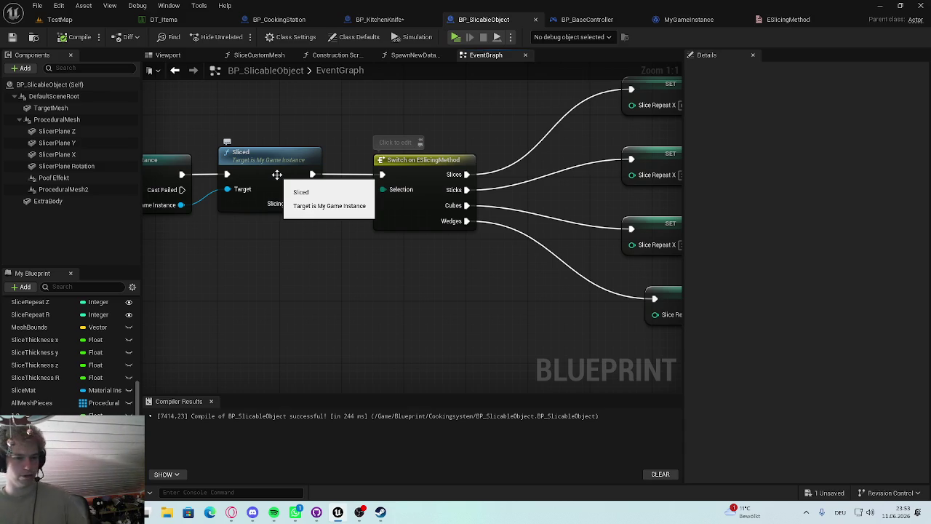
{"action": "scroll", "coordinate": [441, 246], "scroll_direction": "down", "scroll_amount": 5}
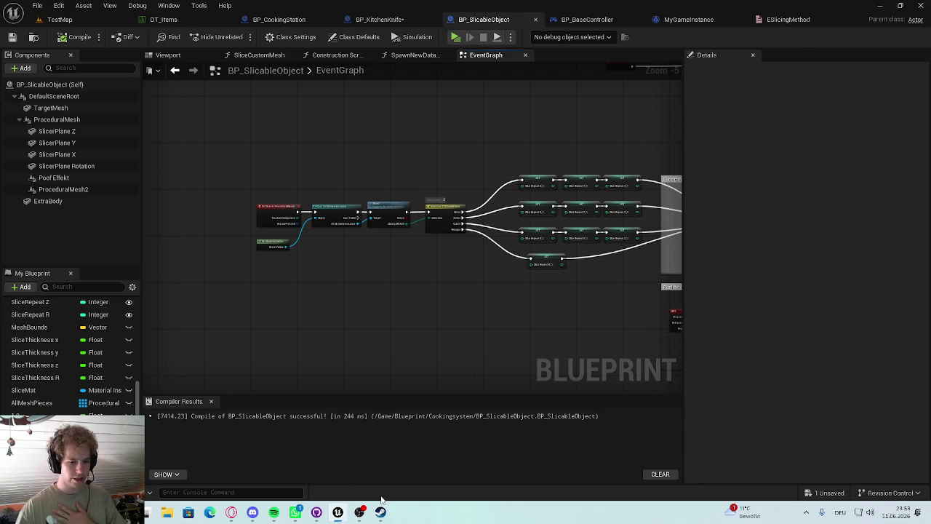
{"action": "left_click", "coordinate": [379, 511]}
Browse the Flavour Fare Steam page's third and fifth (farm) screenshots, then minimize Steam
{"action": "scroll", "coordinate": [313, 268], "scroll_direction": "down", "scroll_amount": 3}
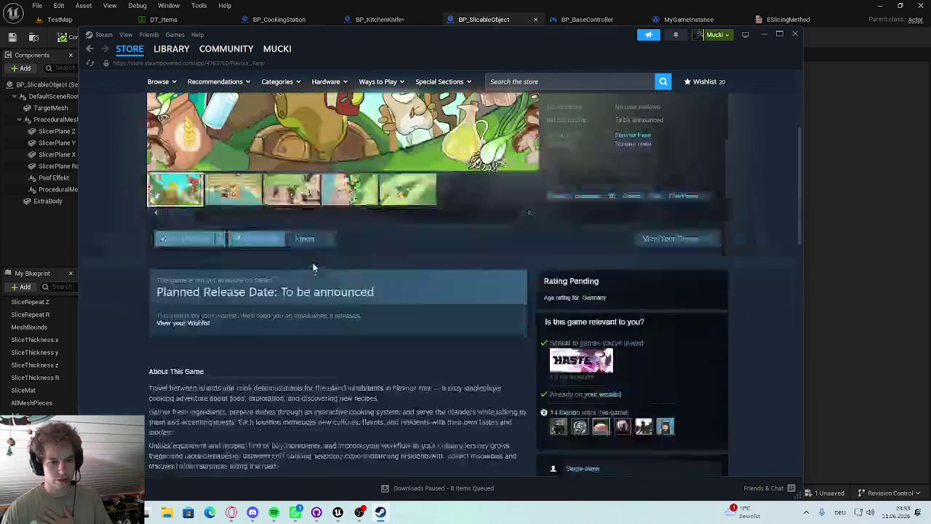
{"action": "scroll", "coordinate": [314, 268], "scroll_direction": "up", "scroll_amount": 5}
{"action": "left_click_drag", "start_coordinate": [149, 120], "coordinate": [328, 117]}
{"action": "left_click", "coordinate": [329, 121]}
{"action": "left_click", "coordinate": [292, 375]}
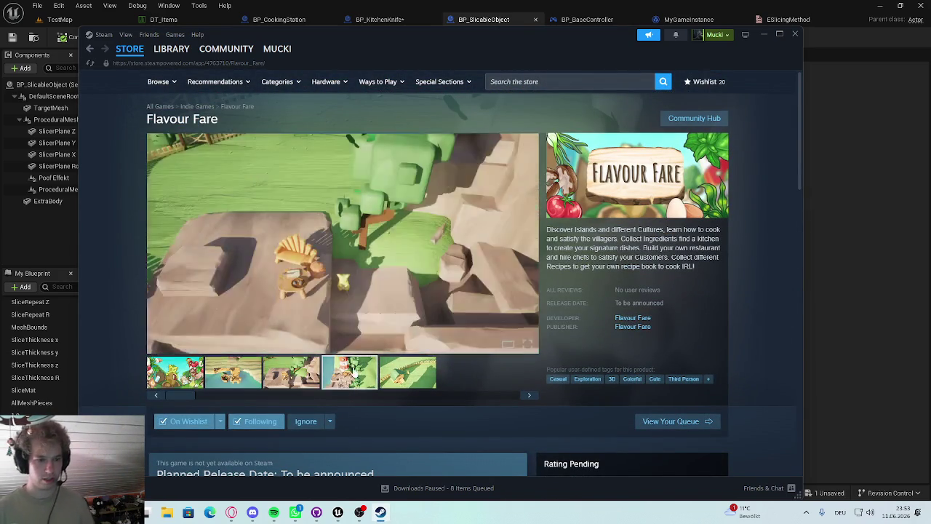
{"action": "left_click", "coordinate": [401, 372]}
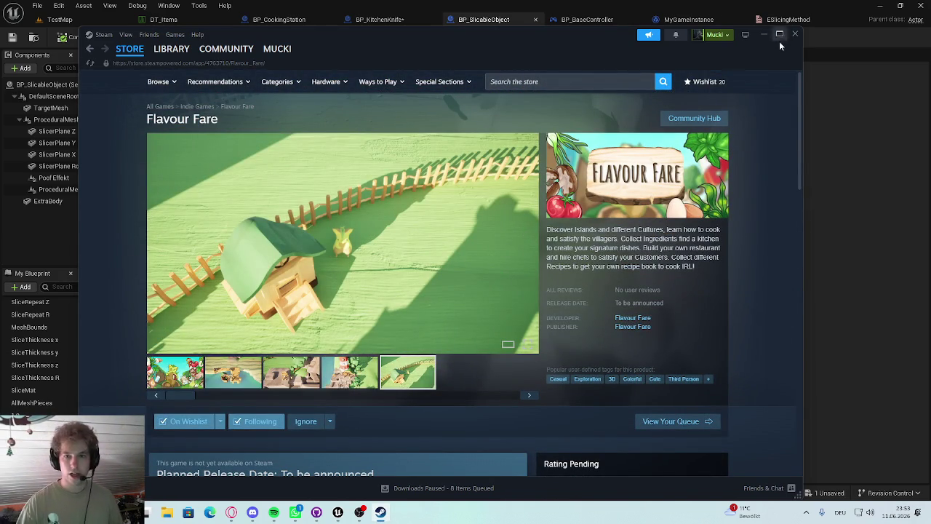
{"action": "left_click", "coordinate": [764, 35]}
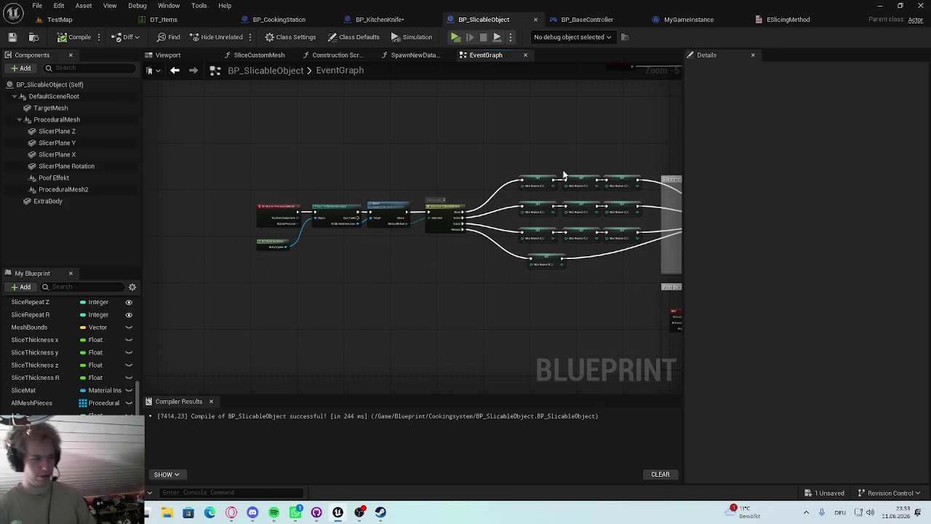
Centre the graph on the Switch on ESlicingMethod node, then play TestMap in a preview window
{"action": "scroll", "coordinate": [458, 233], "scroll_direction": "up", "scroll_amount": 5}
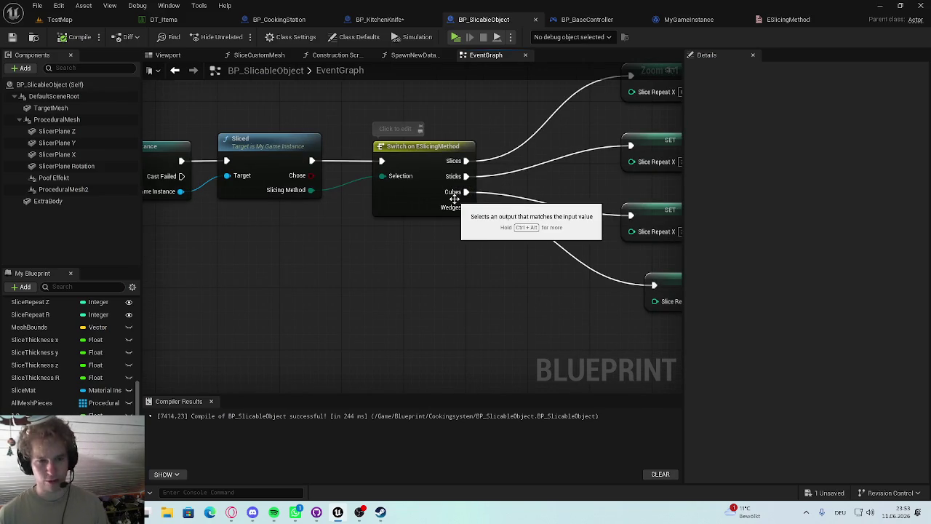
{"action": "left_click_drag", "start_coordinate": [519, 276], "coordinate": [466, 295]}
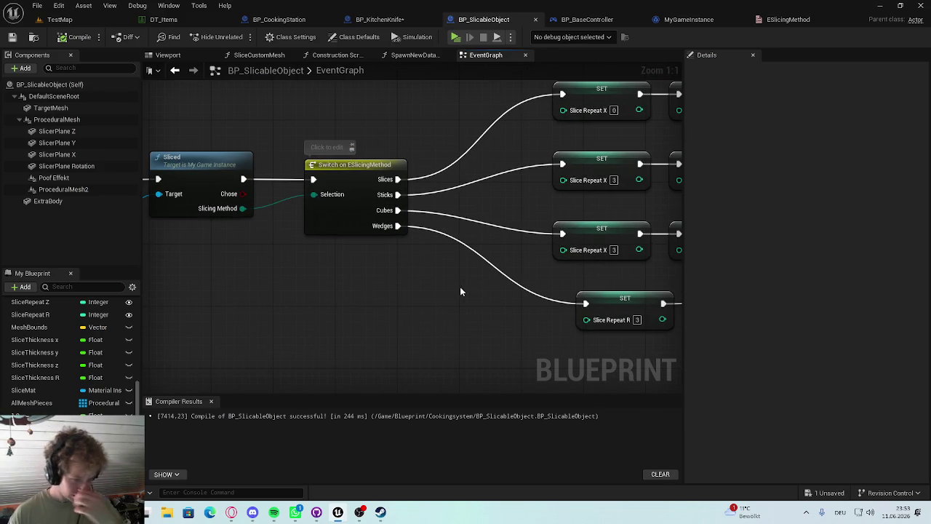
{"action": "left_click_drag", "start_coordinate": [410, 270], "coordinate": [365, 303]}
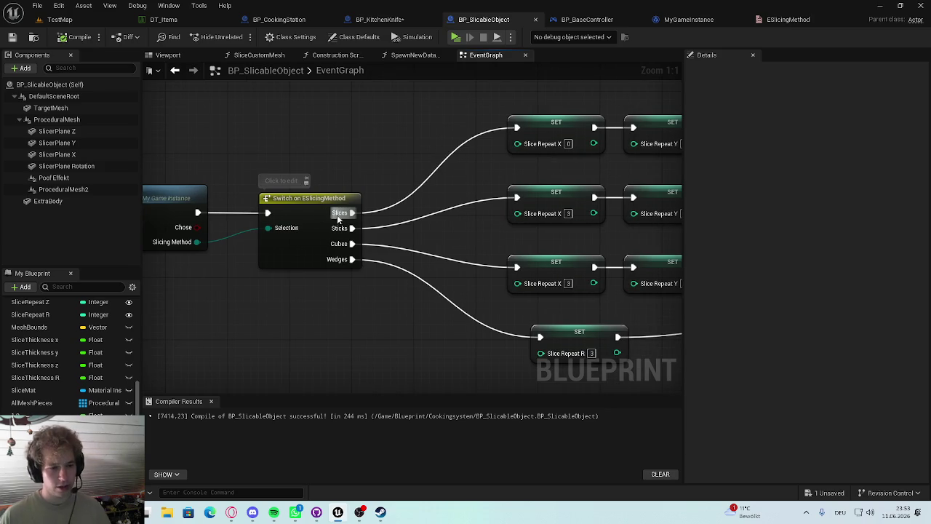
{"action": "scroll", "coordinate": [262, 146], "scroll_direction": "down", "scroll_amount": 1}
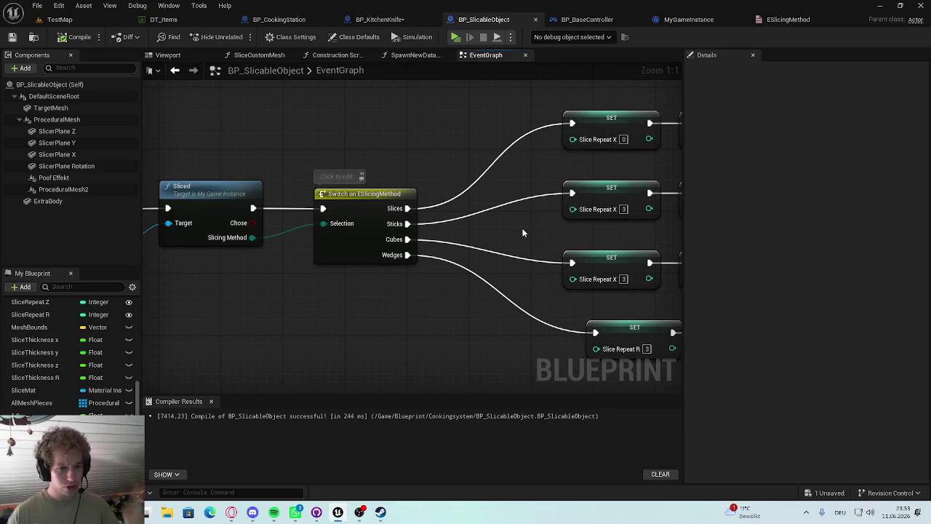
{"action": "left_click", "coordinate": [58, 19]}
{"action": "left_click", "coordinate": [240, 36]}
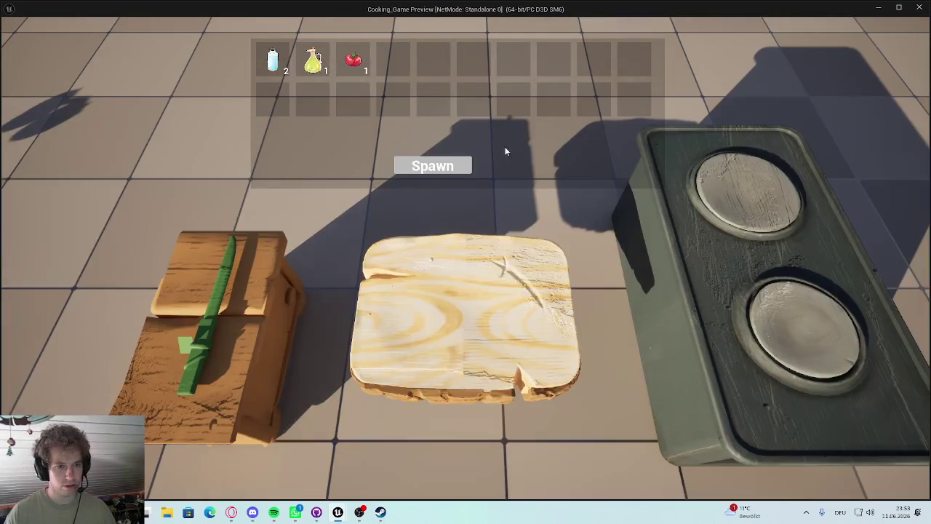
Spawn a tomato onto the cutting board, slice it, and stop the preview
{"action": "left_click", "coordinate": [436, 166]}
{"action": "left_click", "coordinate": [458, 299]}
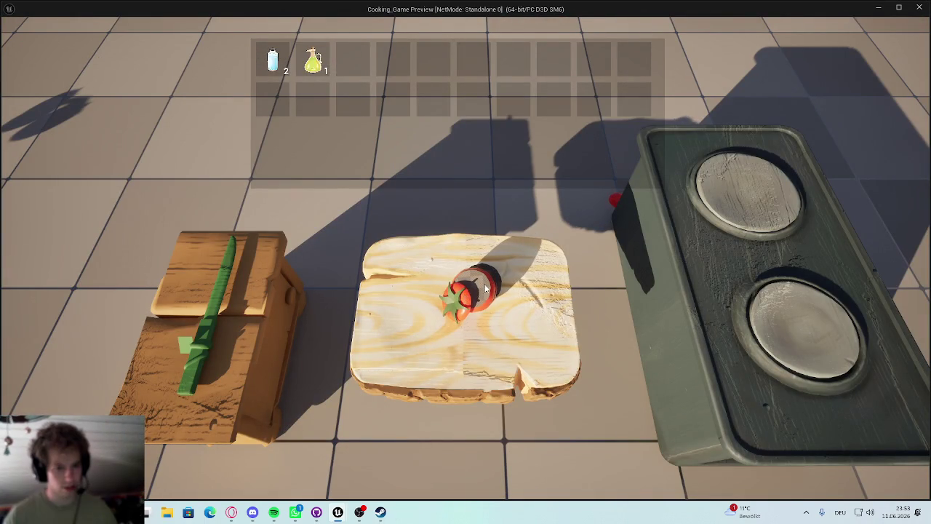
{"action": "key", "text": "Escape"}
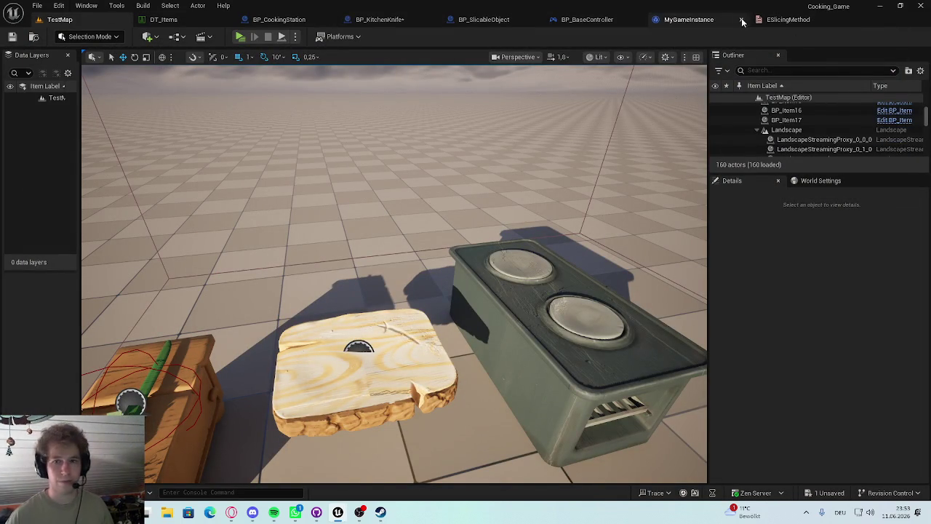
Add a new ESlicingMethod enumerator named 'None' at the top of the list
{"action": "left_click", "coordinate": [785, 19]}
{"action": "left_click", "coordinate": [94, 37]}
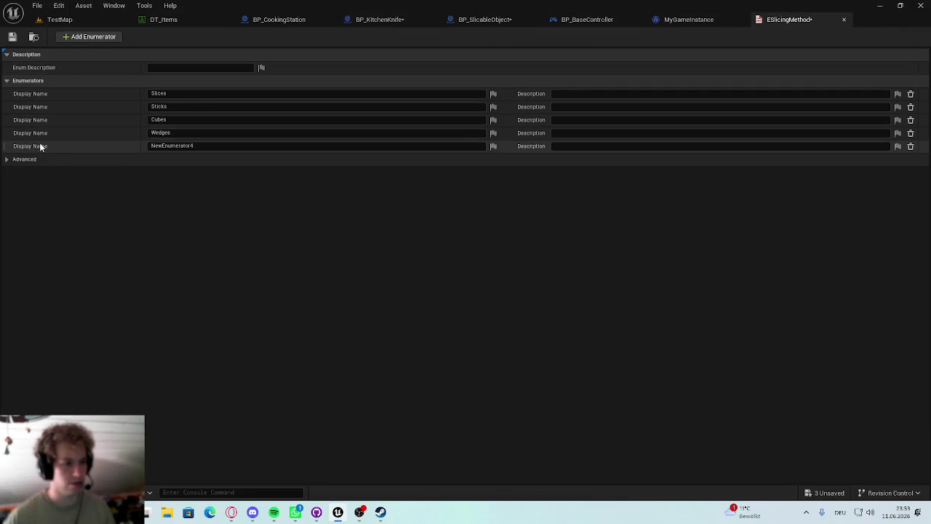
{"action": "left_click_drag", "start_coordinate": [4, 146], "coordinate": [7, 93]}
{"action": "left_click", "coordinate": [215, 92]}
{"action": "type", "text": "None"}
{"action": "key", "text": "Return"}
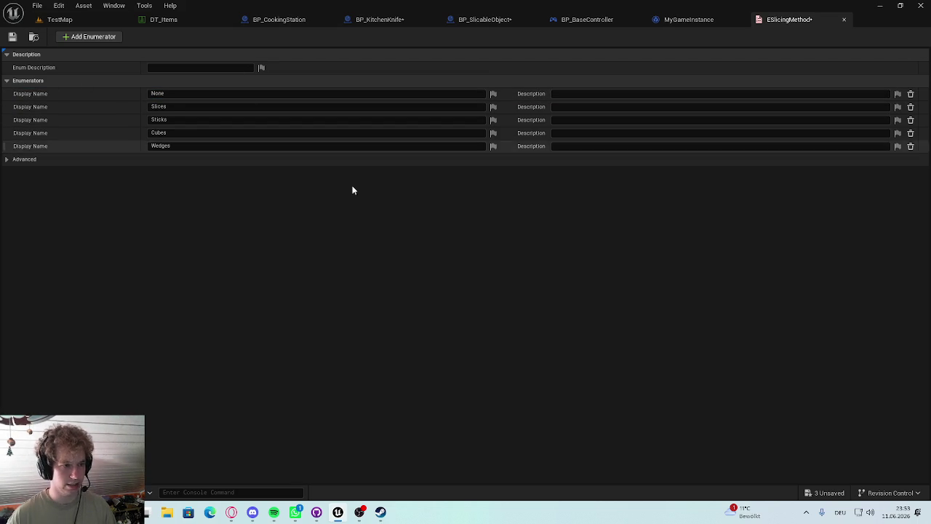
Save all modified assets with Ctrl+Shift+S and return to the TestMap level
{"action": "left_click", "coordinate": [491, 21]}
{"action": "key", "text": "ctrl+shift+s"}
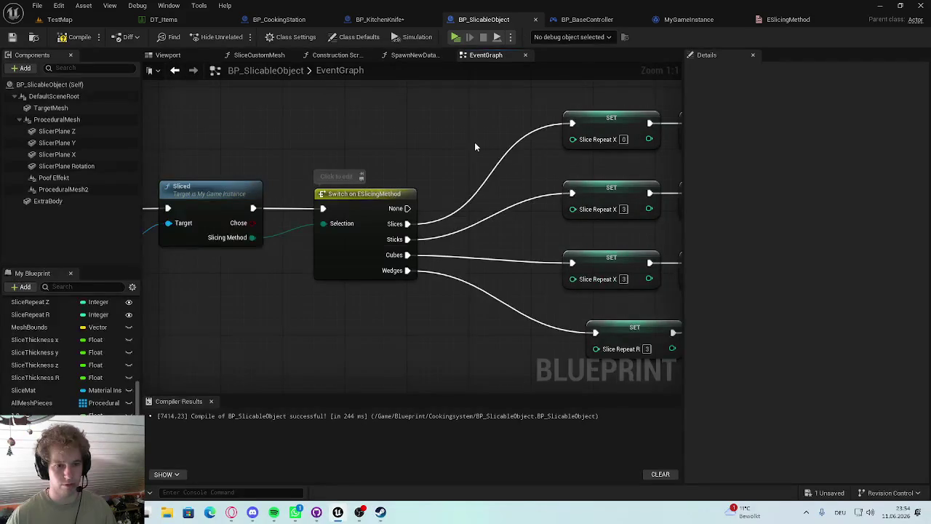
{"action": "left_click", "coordinate": [58, 20]}
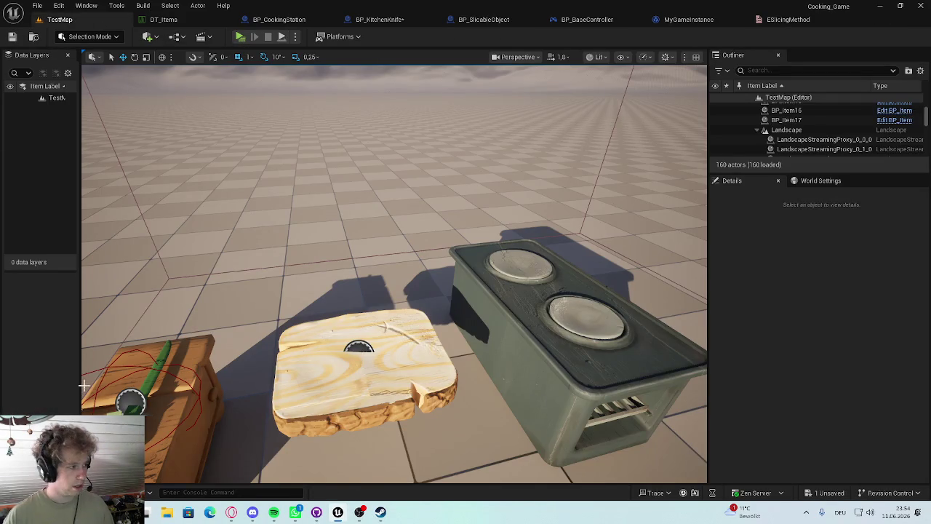
{"action": "left_click", "coordinate": [29, 492]}
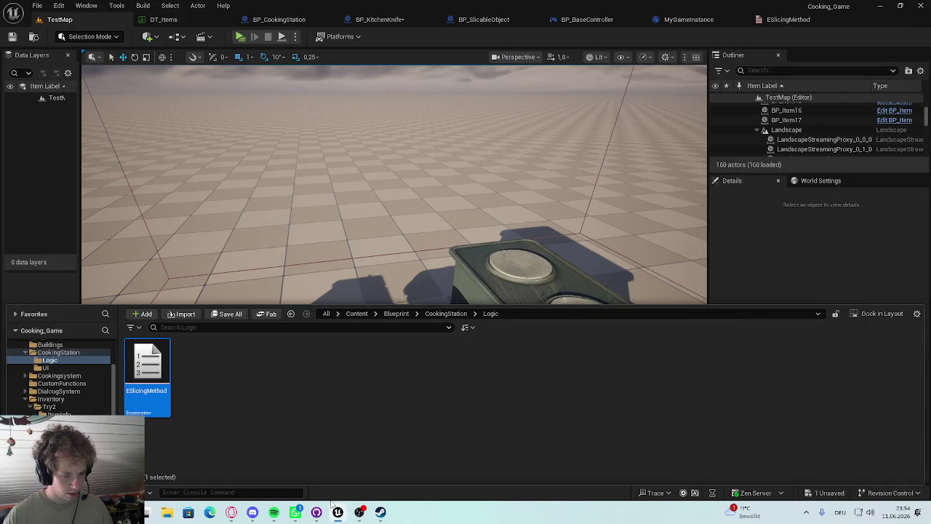
View the Flavour Fare store's second through fifth screenshots, then return to the editor
{"action": "left_click", "coordinate": [381, 512]}
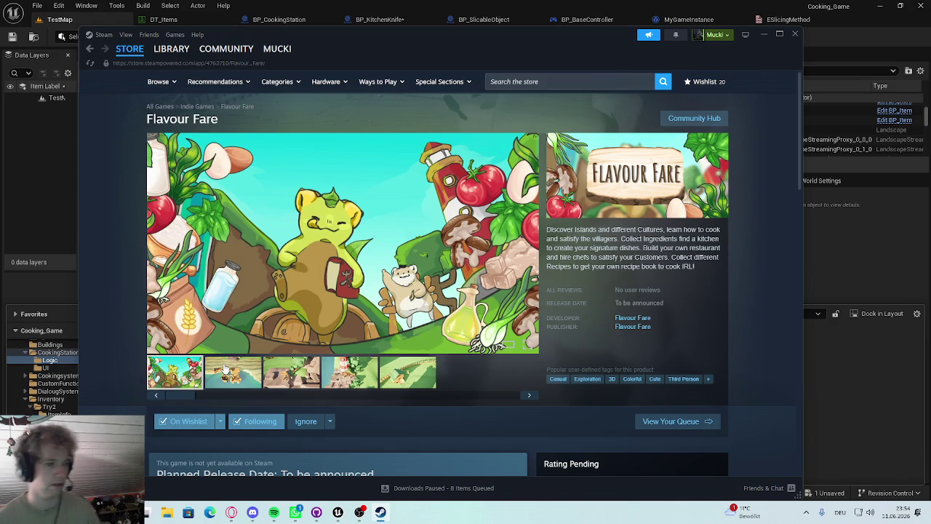
{"action": "left_click", "coordinate": [224, 373]}
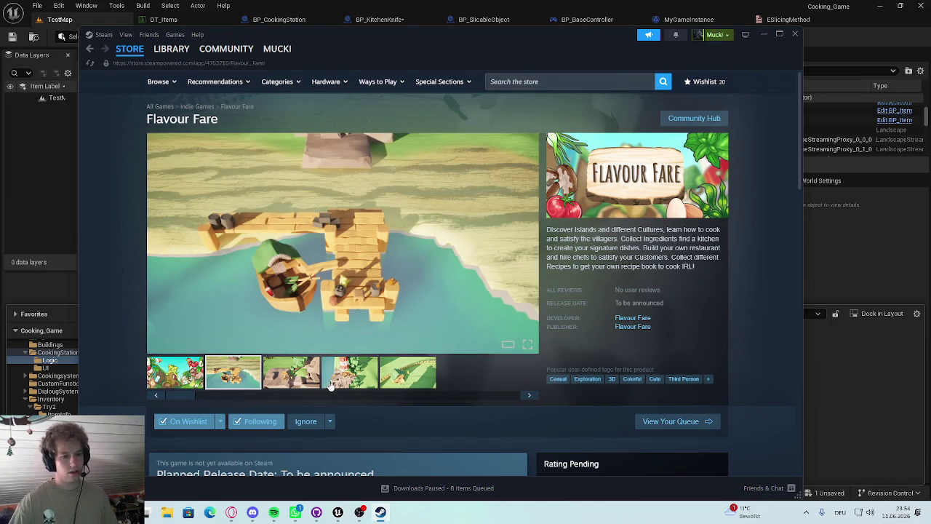
{"action": "left_click", "coordinate": [294, 374]}
{"action": "left_click", "coordinate": [334, 382]}
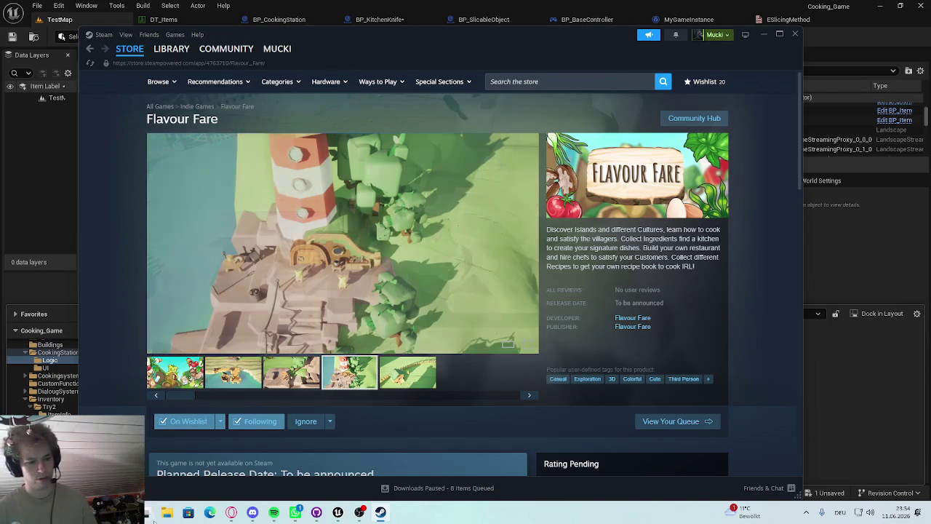
{"action": "left_click", "coordinate": [429, 373]}
{"action": "left_click", "coordinate": [815, 259]}
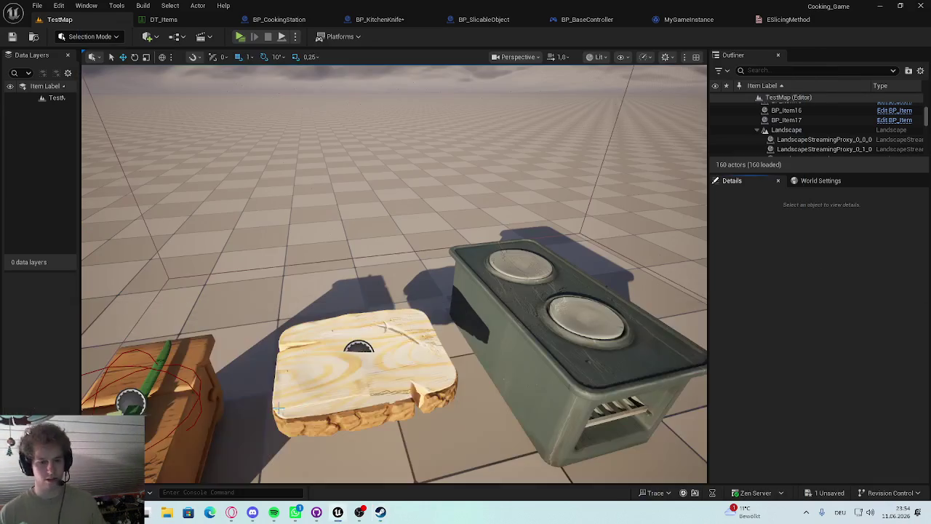
Open L_TutorialIsland from the Content Drawer's Maps folder, saving BP_KitchenKnife when prompted
{"action": "key", "text": "ctrl+space"}
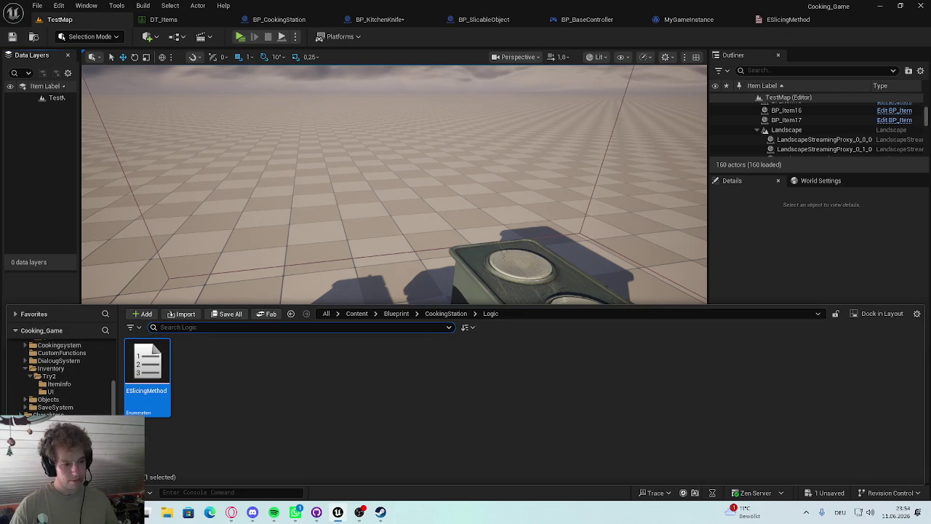
{"action": "double_click", "coordinate": [145, 379]}
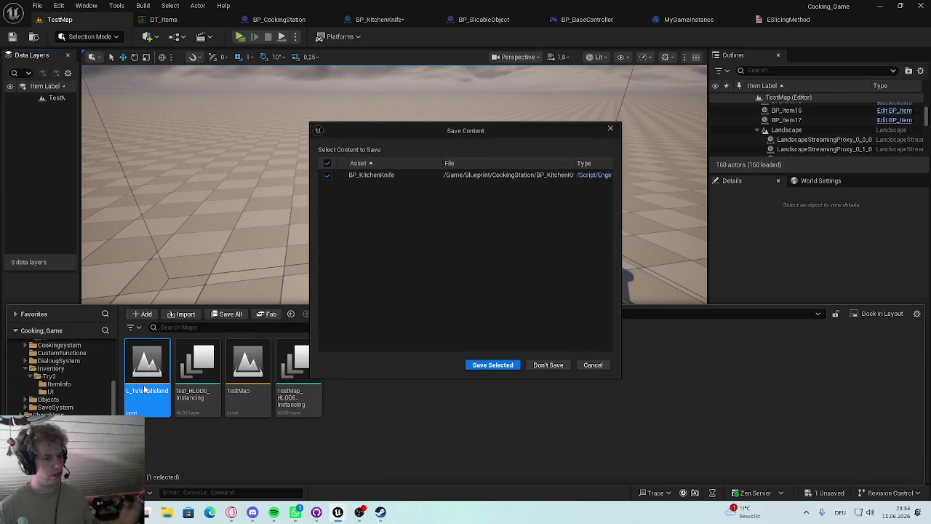
{"action": "left_click", "coordinate": [492, 366]}
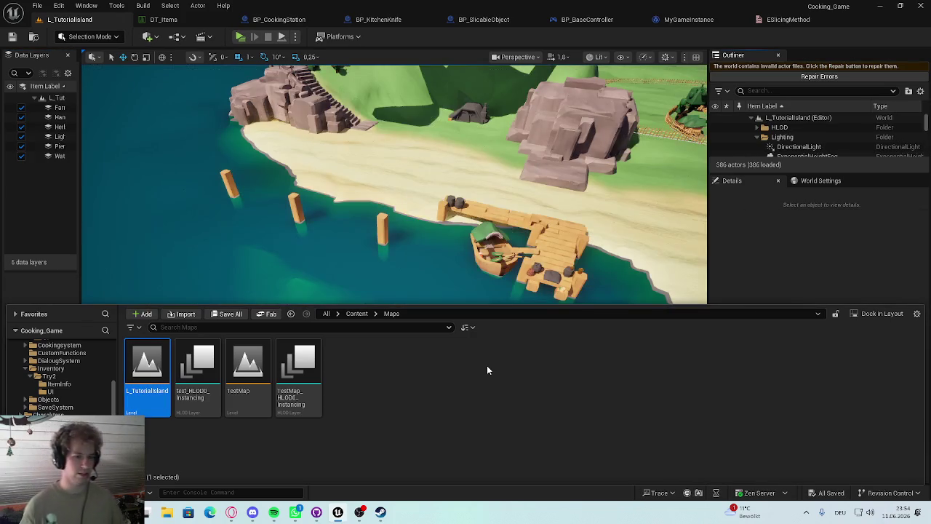
Inspect the island, selecting the grandpa, grey hut, PersonPost character and planter vegetables
{"action": "mouse_move", "coordinate": [487, 276]}
{"action": "left_mouse_down"}
{"action": "mouse_move", "coordinate": [486, 408]}
{"action": "mouse_move", "coordinate": [486, 356]}
{"action": "mouse_move", "coordinate": [487, 393]}
{"action": "mouse_move", "coordinate": [465, 393]}
{"action": "mouse_move", "coordinate": [466, 289]}
{"action": "mouse_move", "coordinate": [451, 261]}
{"action": "mouse_move", "coordinate": [451, 276]}
{"action": "left_mouse_up"}
{"action": "left_click", "coordinate": [368, 269]}
{"action": "mouse_move", "coordinate": [367, 269]}
{"action": "left_mouse_down"}
{"action": "mouse_move", "coordinate": [509, 270]}
{"action": "mouse_move", "coordinate": [456, 242]}
{"action": "mouse_move", "coordinate": [456, 262]}
{"action": "mouse_move", "coordinate": [487, 268]}
{"action": "left_mouse_up"}
{"action": "left_click", "coordinate": [456, 241]}
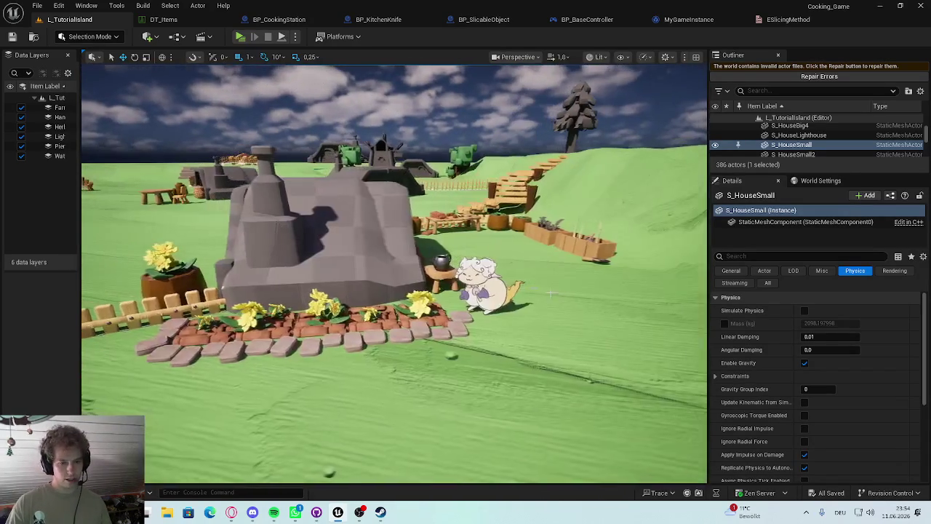
{"action": "left_click", "coordinate": [484, 288]}
{"action": "key", "text": "f"}
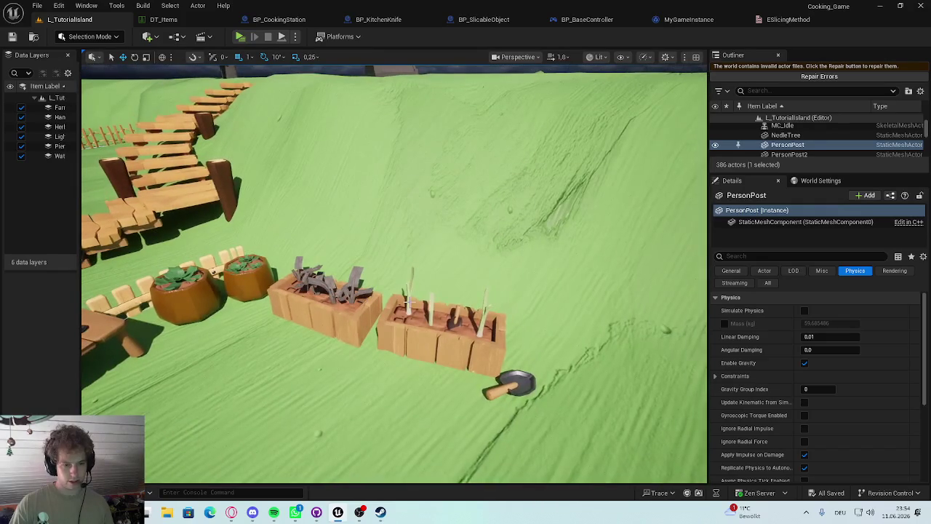
{"action": "left_click", "coordinate": [409, 302]}
{"action": "left_click", "coordinate": [354, 298]}
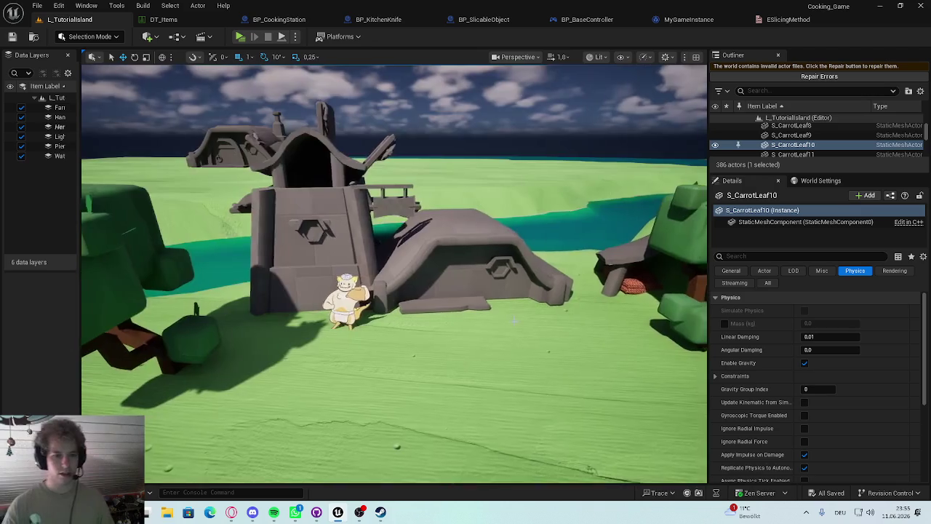
Orbit the building, fly over the island down to the dock, and select the moored boat
{"action": "left_click_drag", "start_coordinate": [514, 321], "coordinate": [381, 213]}
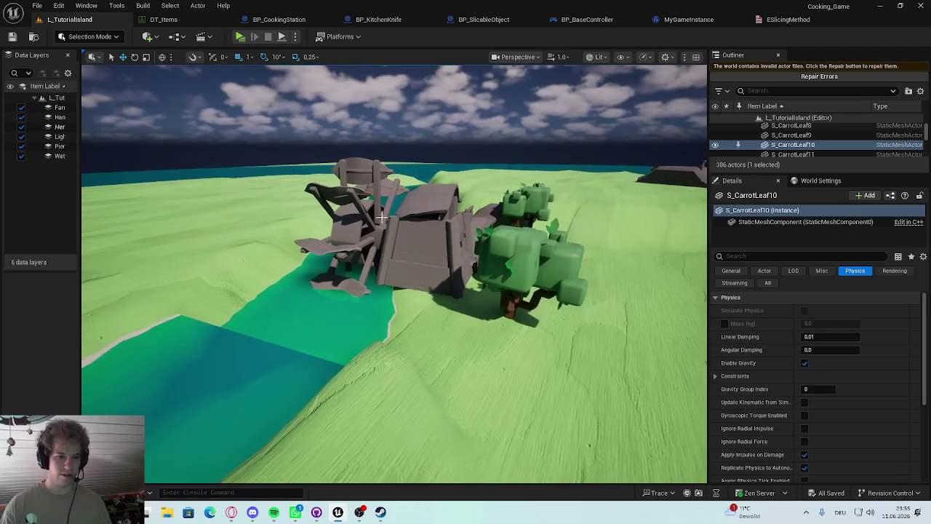
{"action": "left_click_drag", "start_coordinate": [423, 245], "coordinate": [277, 245]}
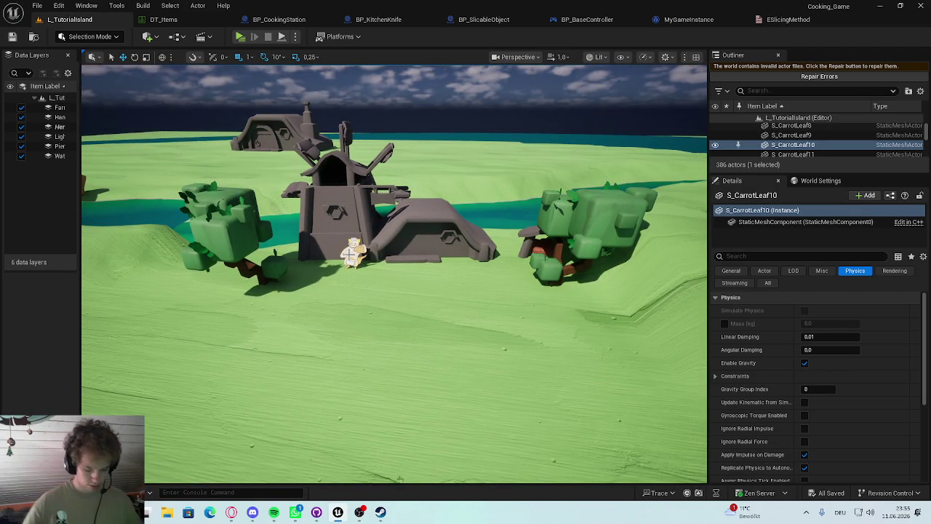
{"action": "left_click_drag", "start_coordinate": [409, 273], "coordinate": [409, 274]}
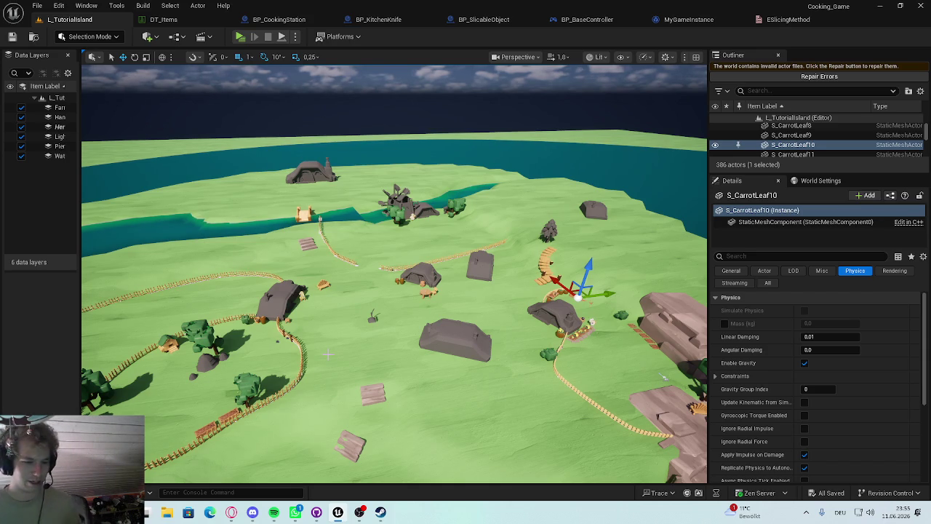
{"action": "left_click_drag", "start_coordinate": [371, 296], "coordinate": [364, 299]}
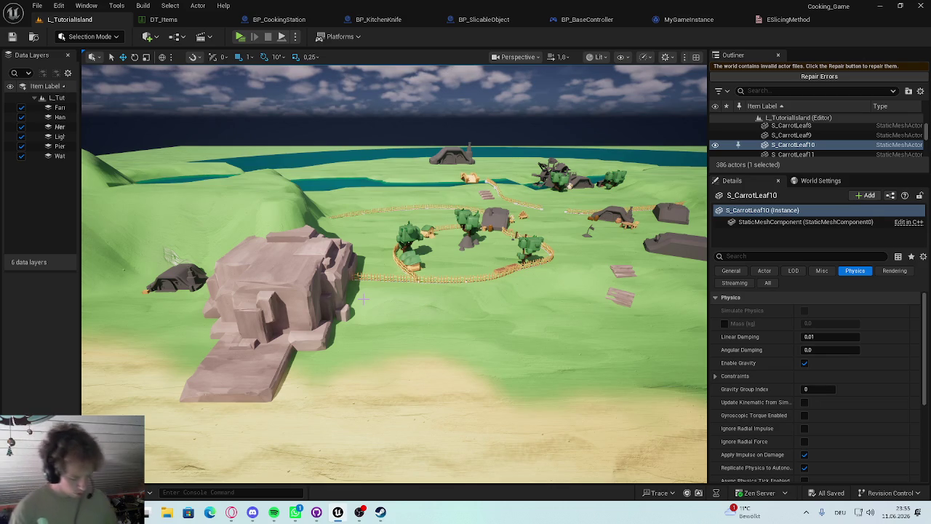
{"action": "left_click_drag", "start_coordinate": [364, 299], "coordinate": [361, 300]}
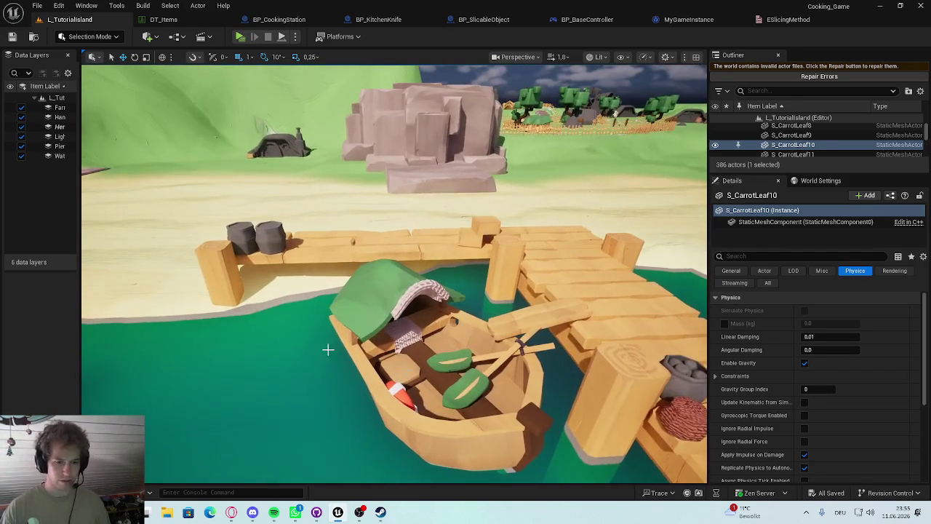
{"action": "left_click", "coordinate": [381, 331]}
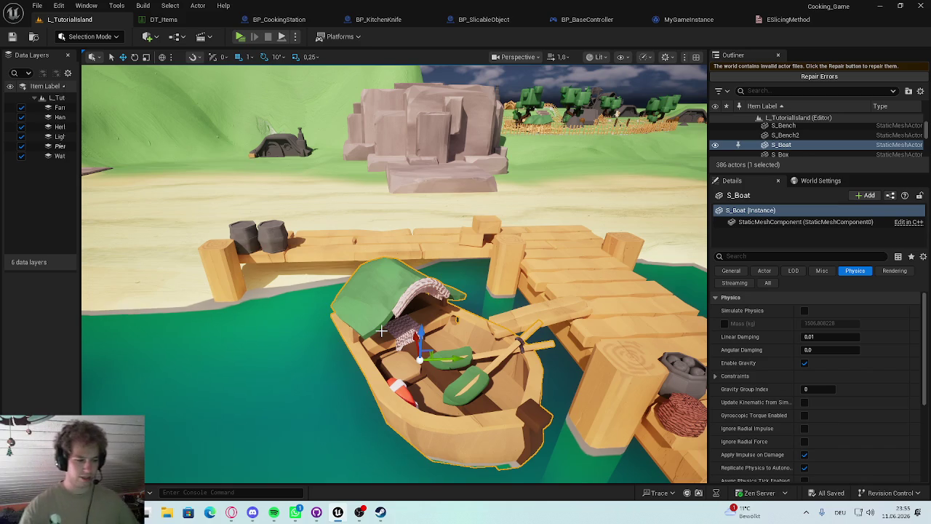
Fly around the island past the big rock, then open TestMap from the Content Drawer's Maps folder
{"action": "mouse_move", "coordinate": [301, 407]}
{"action": "left_mouse_down"}
{"action": "mouse_move", "coordinate": [276, 444]}
{"action": "mouse_move", "coordinate": [295, 429]}
{"action": "mouse_move", "coordinate": [287, 444]}
{"action": "mouse_move", "coordinate": [303, 413]}
{"action": "mouse_move", "coordinate": [364, 383]}
{"action": "mouse_move", "coordinate": [360, 374]}
{"action": "left_mouse_up"}
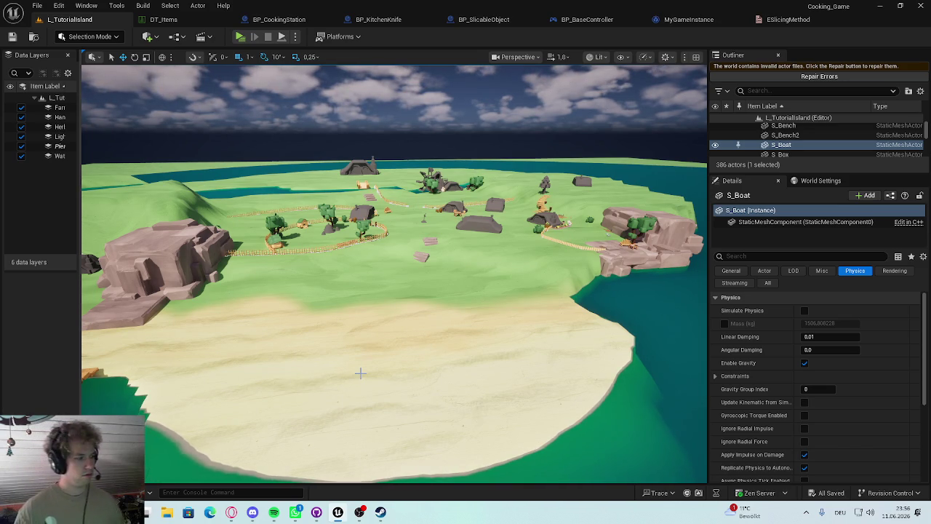
{"action": "left_click_drag", "start_coordinate": [360, 373], "coordinate": [385, 226]}
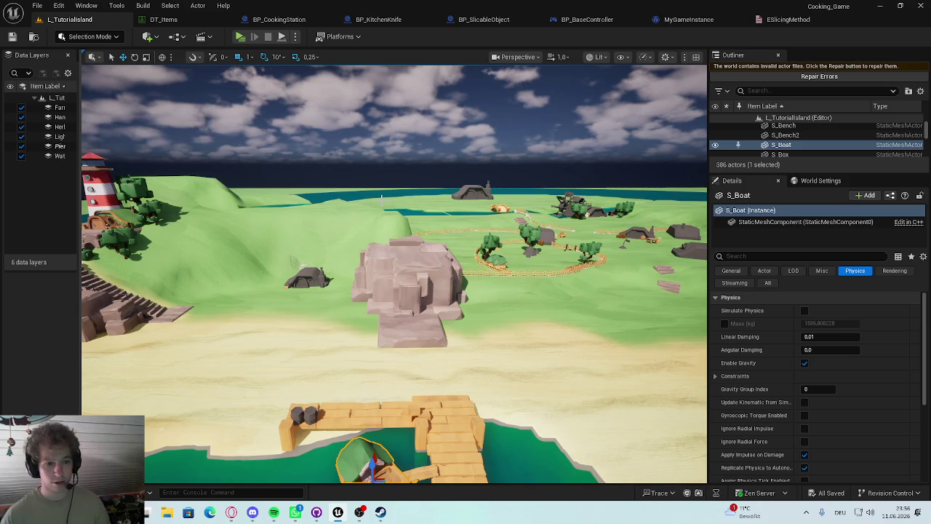
{"action": "mouse_move", "coordinate": [262, 274]}
{"action": "left_mouse_down"}
{"action": "mouse_move", "coordinate": [262, 305]}
{"action": "mouse_move", "coordinate": [263, 232]}
{"action": "mouse_move", "coordinate": [263, 262]}
{"action": "mouse_move", "coordinate": [575, 353]}
{"action": "left_mouse_up"}
{"action": "left_click_drag", "start_coordinate": [470, 373], "coordinate": [404, 355]}
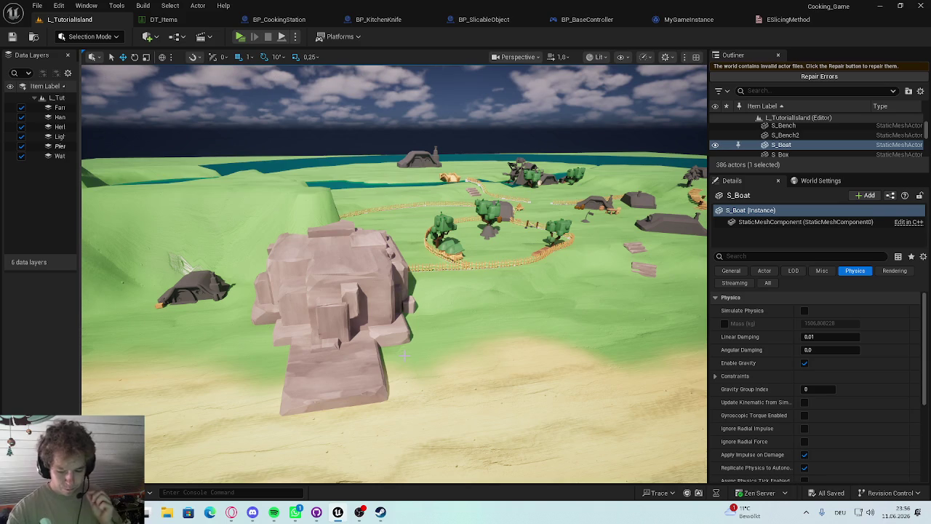
{"action": "mouse_move", "coordinate": [443, 382]}
{"action": "left_mouse_down"}
{"action": "mouse_move", "coordinate": [448, 466]}
{"action": "mouse_move", "coordinate": [446, 430]}
{"action": "mouse_move", "coordinate": [473, 426]}
{"action": "left_mouse_up"}
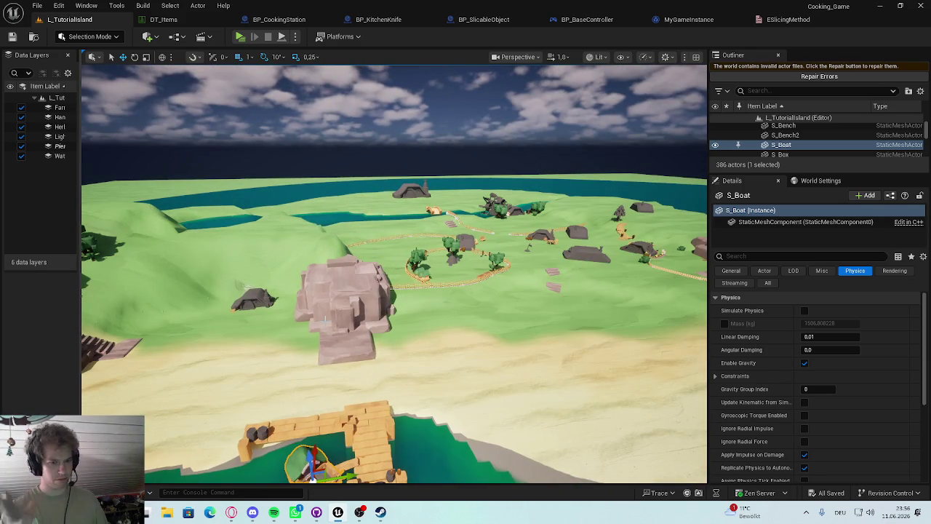
{"action": "mouse_move", "coordinate": [472, 425]}
{"action": "left_mouse_down"}
{"action": "mouse_move", "coordinate": [509, 451]}
{"action": "mouse_move", "coordinate": [480, 437]}
{"action": "mouse_move", "coordinate": [494, 407]}
{"action": "mouse_move", "coordinate": [494, 329]}
{"action": "left_mouse_up"}
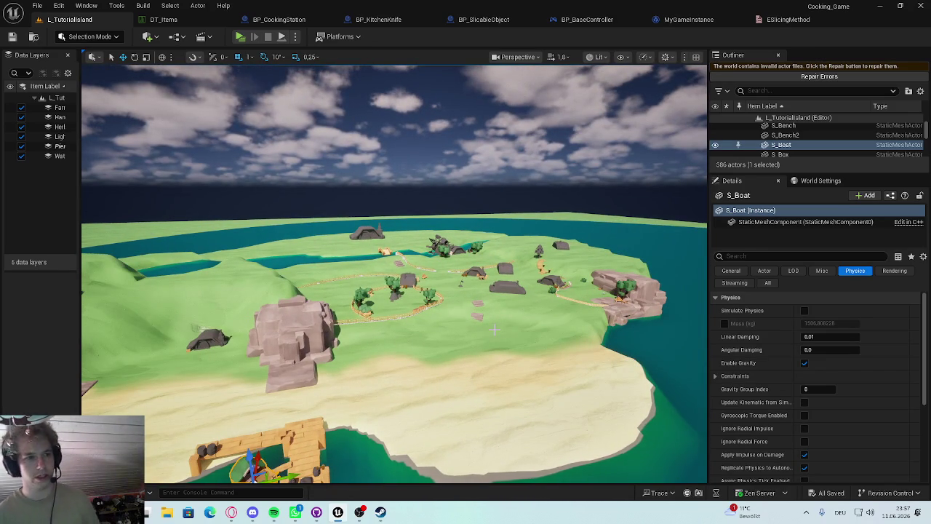
{"action": "key", "text": "ctrl+space"}
{"action": "double_click", "coordinate": [267, 378]}
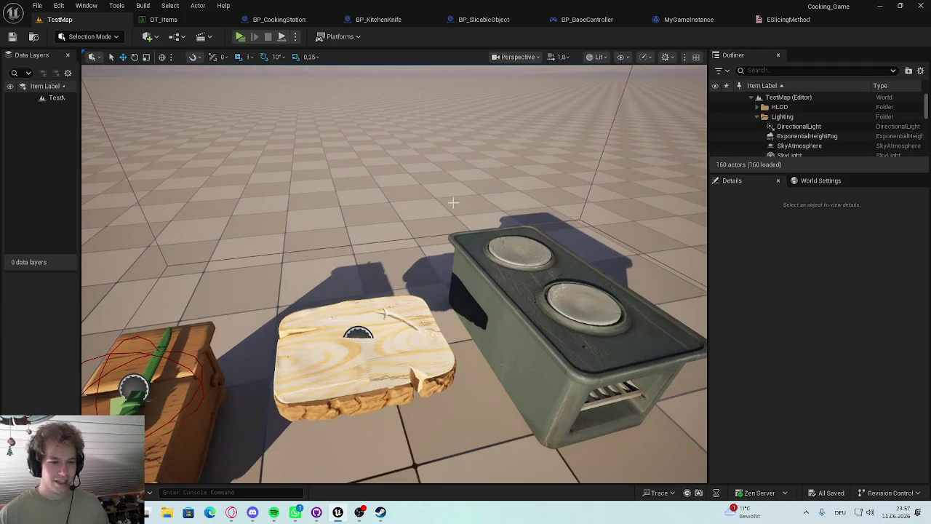
Frame the whole TestMap test scene in the viewport
{"action": "left_click_drag", "start_coordinate": [453, 203], "coordinate": [453, 203]}
{"action": "left_click_drag", "start_coordinate": [406, 225], "coordinate": [406, 226]}
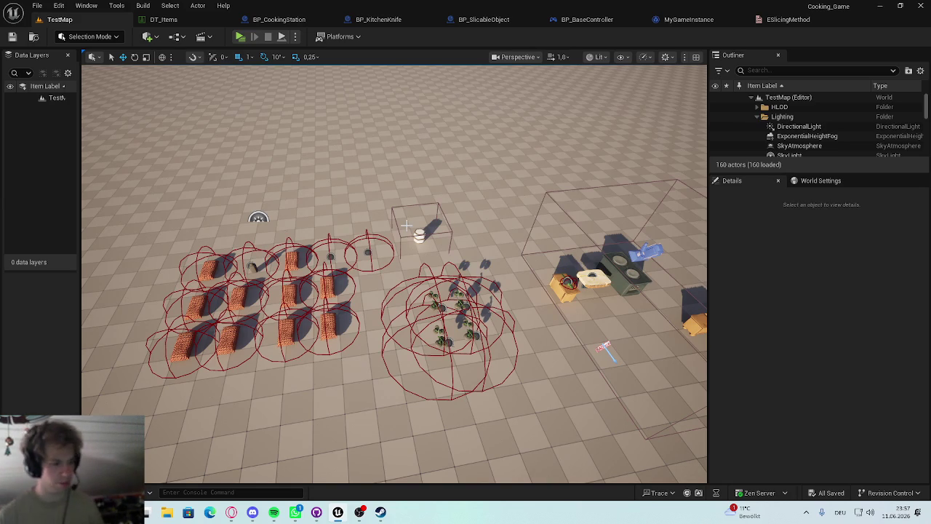
{"action": "left_click_drag", "start_coordinate": [406, 225], "coordinate": [406, 226]}
{"action": "left_click_drag", "start_coordinate": [457, 312], "coordinate": [457, 311]}
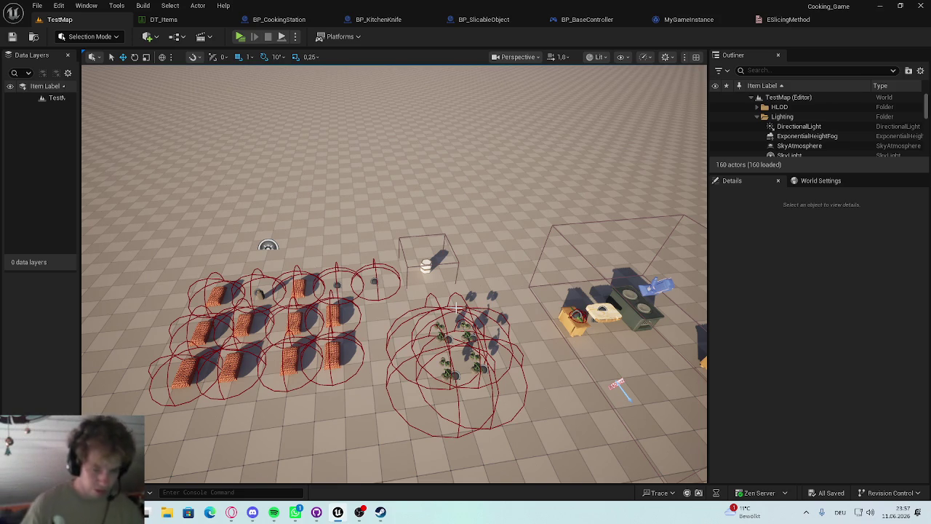
Bring the Flavour Fare Steam store page to the front and scroll through it
{"action": "left_click", "coordinate": [381, 512]}
{"action": "scroll", "coordinate": [429, 403], "scroll_direction": "down", "scroll_amount": 2}
{"action": "scroll", "coordinate": [436, 403], "scroll_direction": "up", "scroll_amount": 2}
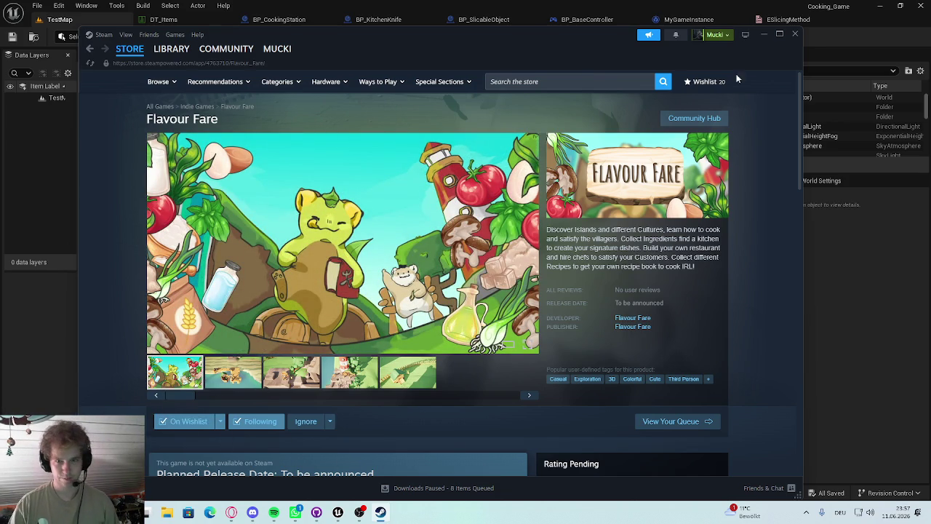
Minimize the Flavour Fare Steam window, restore it from the taskbar, and minimize it again
{"action": "left_click", "coordinate": [763, 35]}
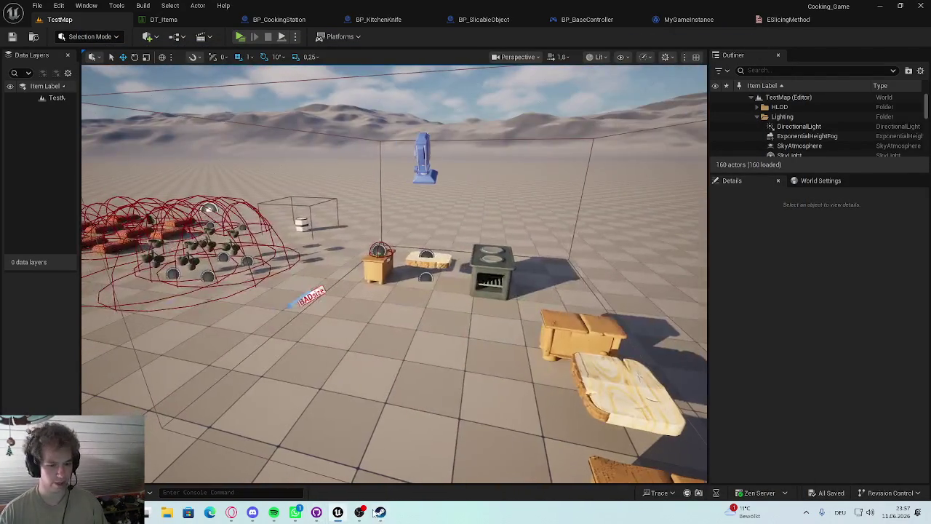
{"action": "left_click", "coordinate": [380, 512]}
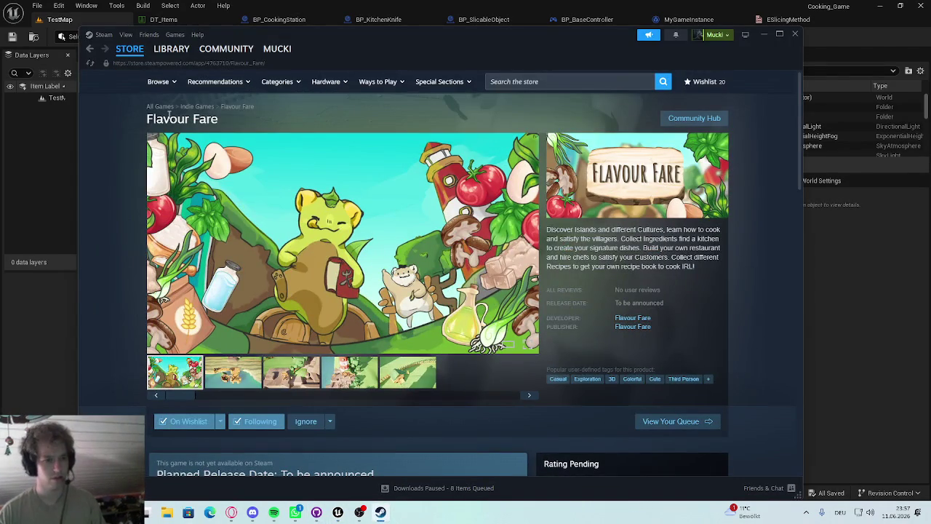
{"action": "left_click", "coordinate": [764, 35]}
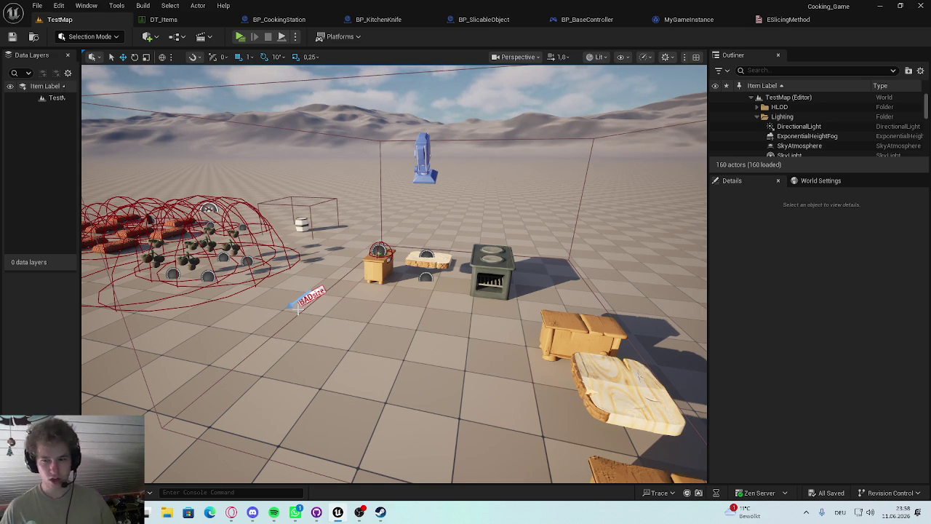
Focus the viewport on a landscape tile and swing down to the cooking station
{"action": "left_click", "coordinate": [286, 216]}
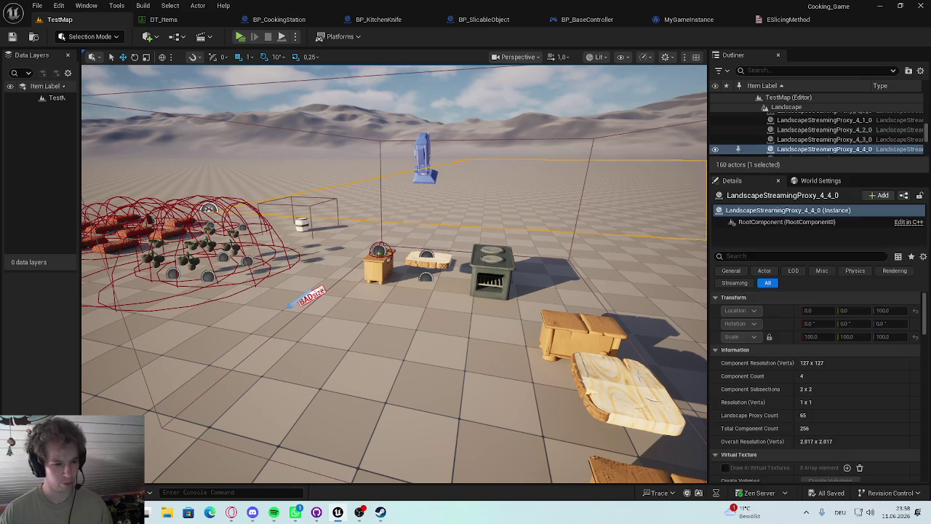
{"action": "key", "text": "f"}
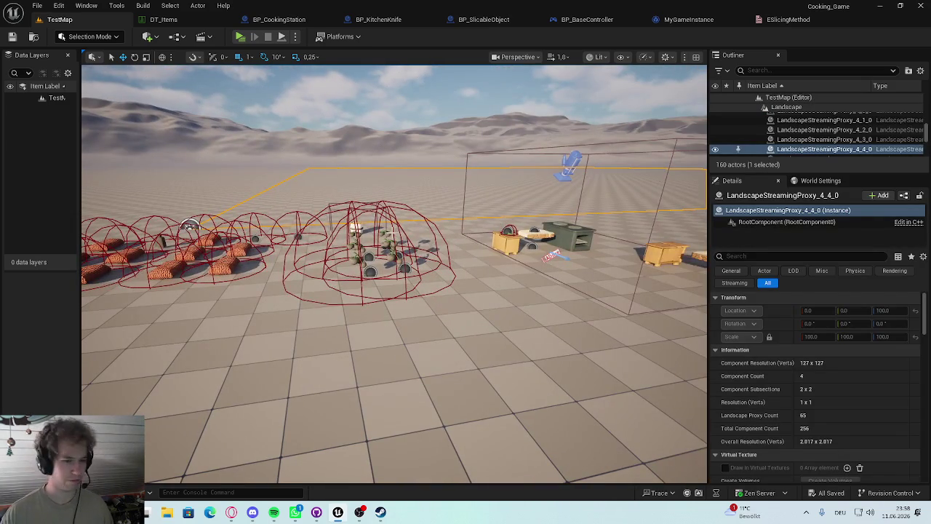
{"action": "key", "text": "f"}
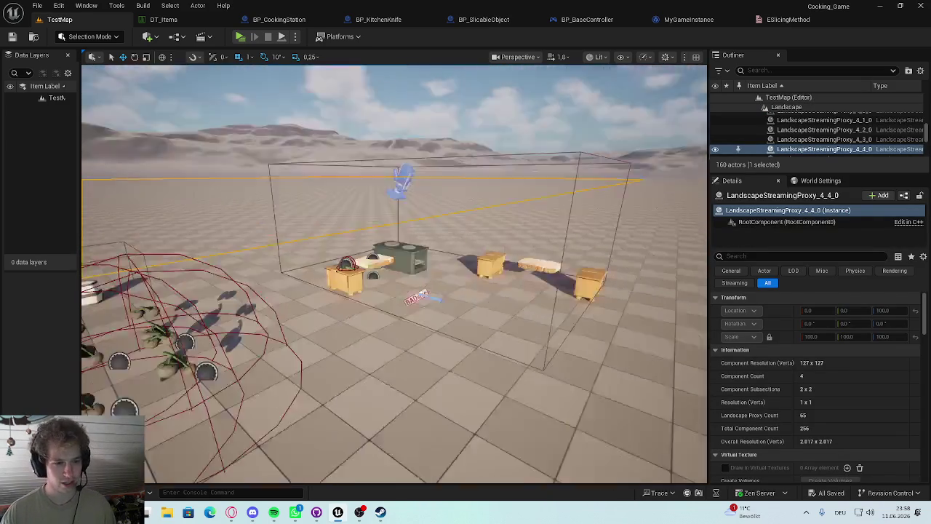
{"action": "left_click_drag", "start_coordinate": [378, 248], "coordinate": [378, 248]}
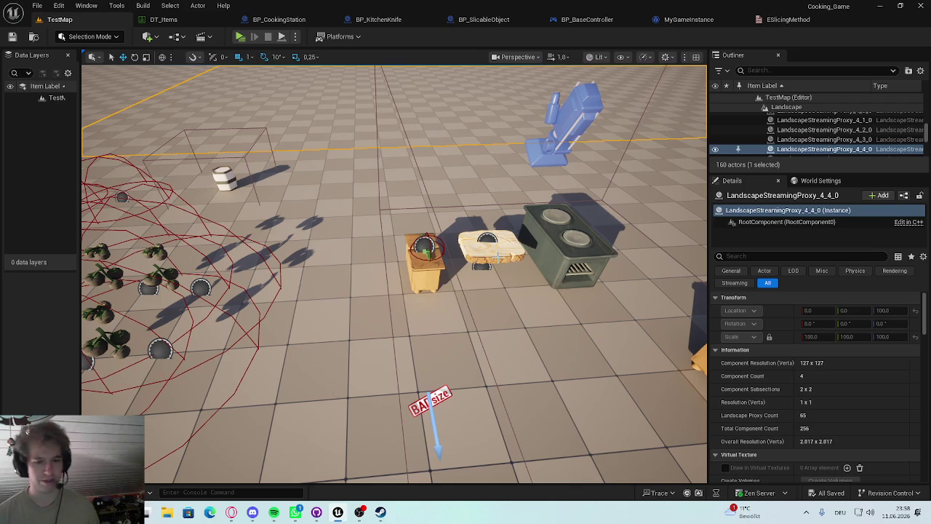
Start a play-test and walk the character right and left, picking up a nearby item
{"action": "left_click", "coordinate": [240, 36]}
{"action": "key", "text": "d"}
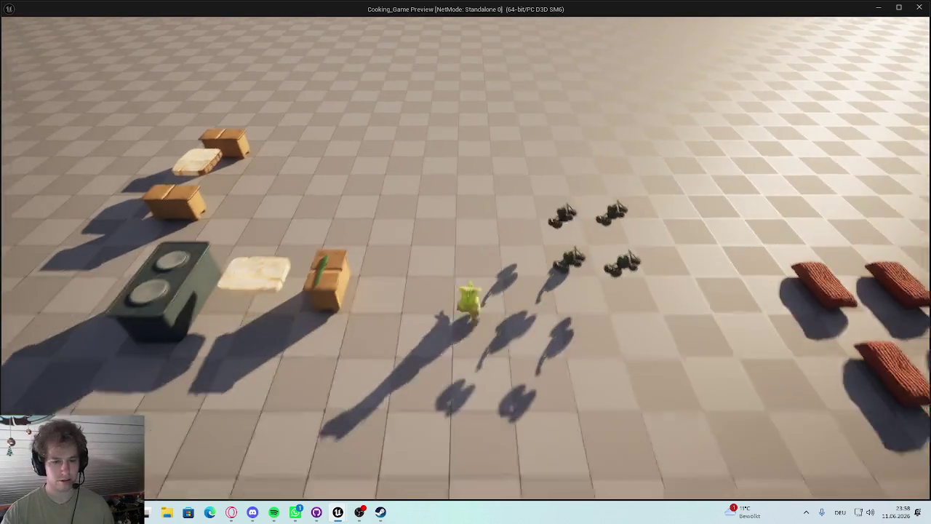
{"action": "key", "text": "d"}
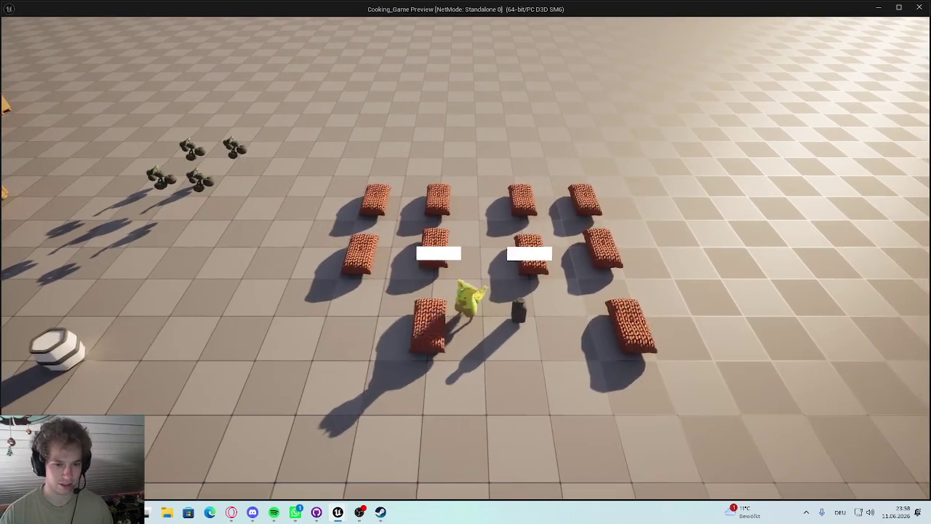
{"action": "key", "text": "a"}
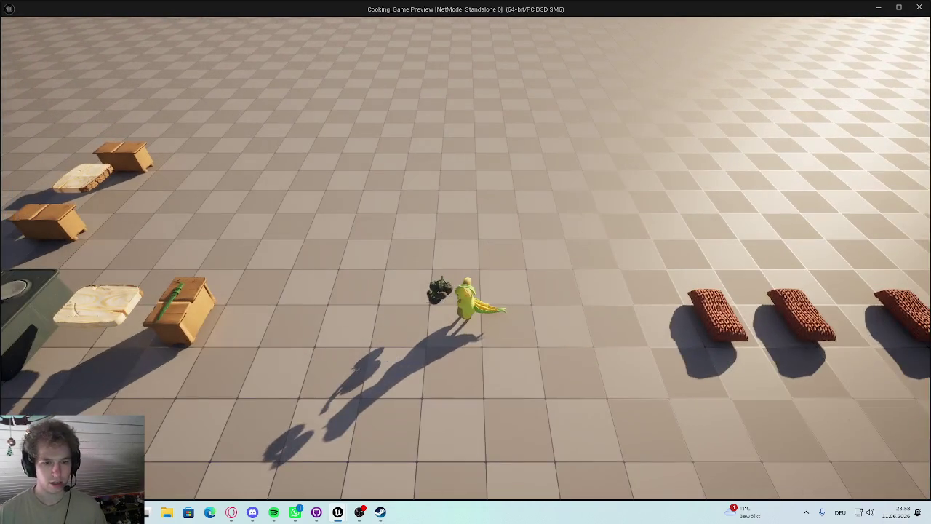
{"action": "key", "text": "e"}
{"action": "key", "text": "a"}
In the inventory, move milk and flour to the second row and a tomato to the top row; stop play
{"action": "key", "text": "i"}
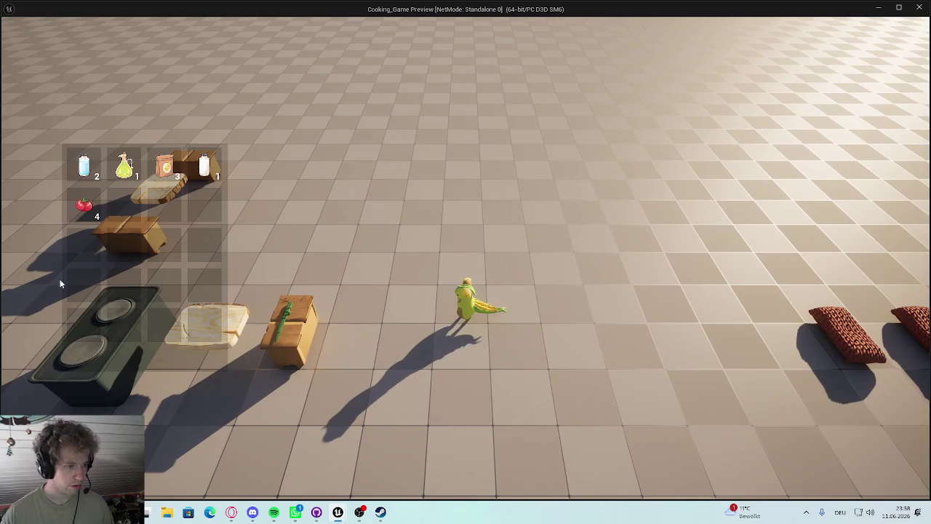
{"action": "left_click_drag", "start_coordinate": [83, 205], "coordinate": [125, 246]}
{"action": "mouse_move", "coordinate": [84, 166]}
{"action": "left_mouse_down"}
{"action": "mouse_move", "coordinate": [131, 222]}
{"action": "mouse_move", "coordinate": [85, 167]}
{"action": "left_mouse_up"}
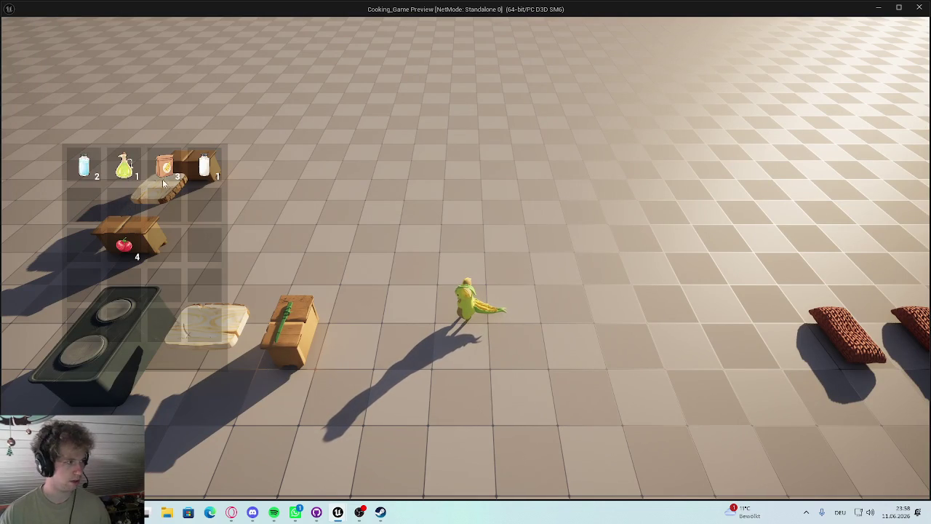
{"action": "mouse_move", "coordinate": [165, 169]}
{"action": "left_mouse_down"}
{"action": "mouse_move", "coordinate": [165, 221]}
{"action": "mouse_move", "coordinate": [166, 209]}
{"action": "left_mouse_up"}
{"action": "left_click_drag", "start_coordinate": [205, 167], "coordinate": [205, 209]}
{"action": "left_click_drag", "start_coordinate": [126, 254], "coordinate": [205, 168]}
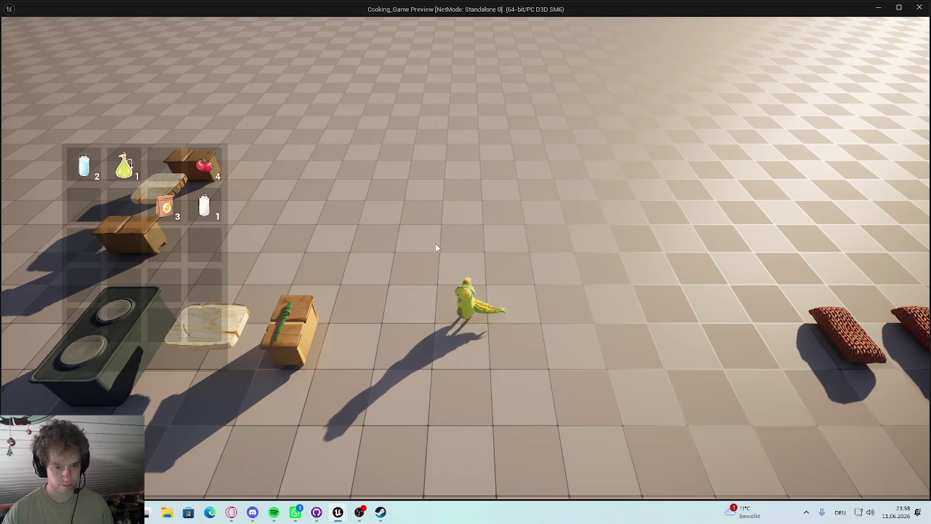
{"action": "key", "text": "Escape"}
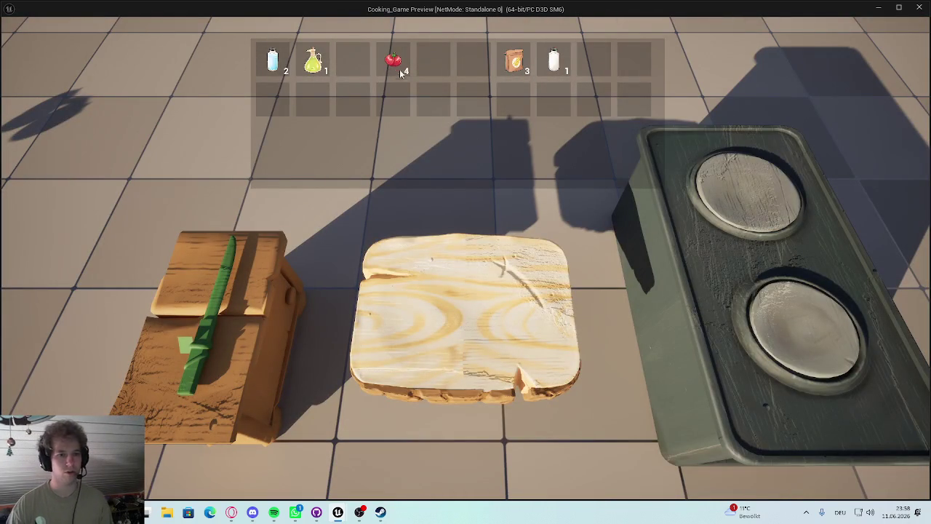
Spawn a tomato on the cutting board, cut it with the wedge-enabled knife, and stop the play-test
{"action": "left_click", "coordinate": [406, 68]}
{"action": "left_click", "coordinate": [443, 173]}
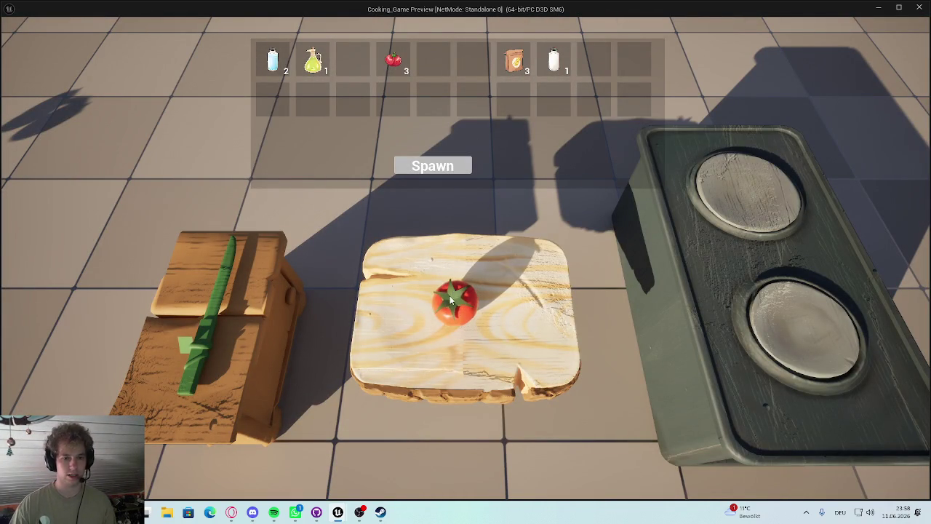
{"action": "left_click", "coordinate": [212, 309]}
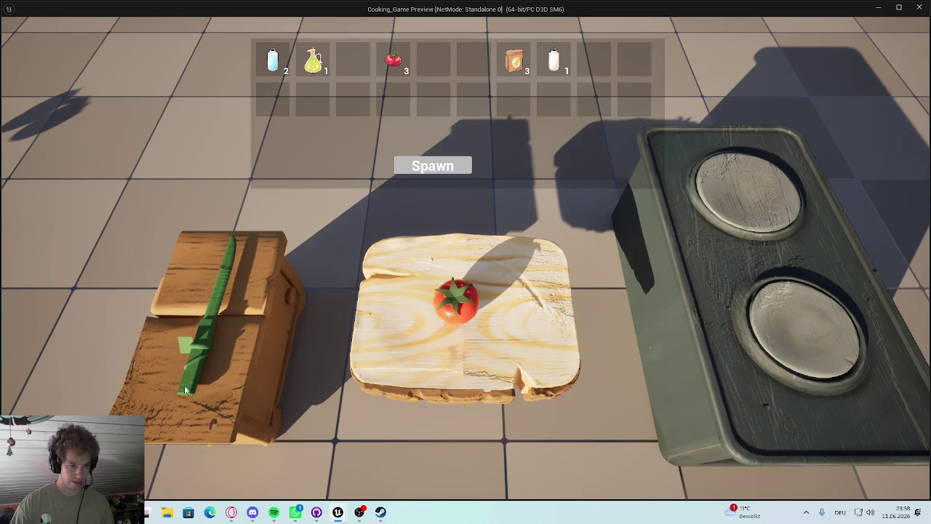
{"action": "left_click", "coordinate": [210, 314]}
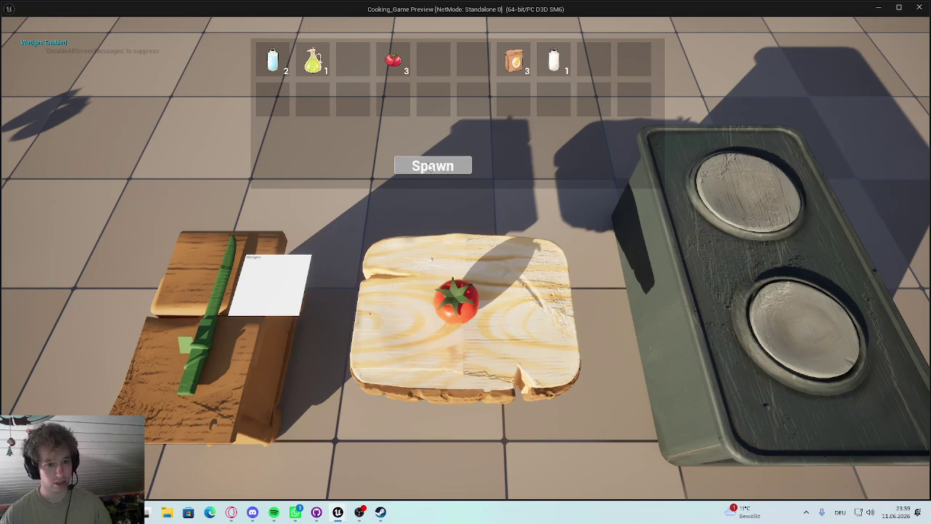
{"action": "key", "text": "Escape"}
Inspect the BP_CookingStation and BP_KitchenKnife event graphs, then return to TestMap and open the content browser
{"action": "left_click", "coordinate": [283, 19]}
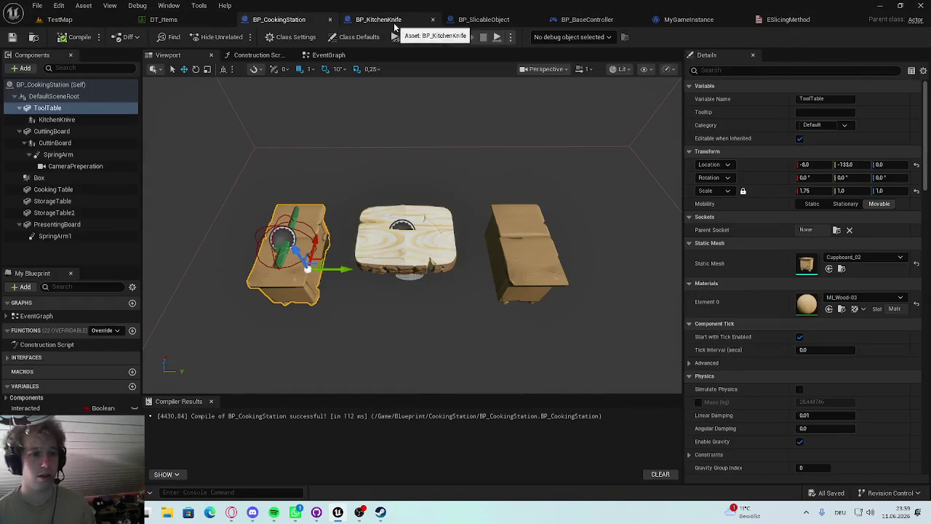
{"action": "left_click", "coordinate": [378, 20]}
{"action": "scroll", "coordinate": [433, 216], "scroll_direction": "down", "scroll_amount": 1}
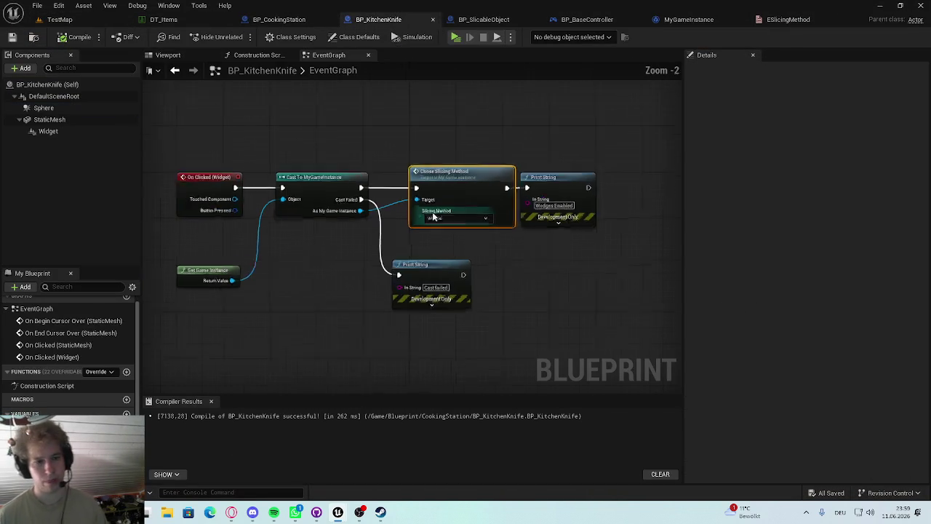
{"action": "scroll", "coordinate": [519, 252], "scroll_direction": "up", "scroll_amount": 1}
{"action": "left_click", "coordinate": [523, 143]}
{"action": "left_click_drag", "start_coordinate": [524, 134], "coordinate": [695, 143]}
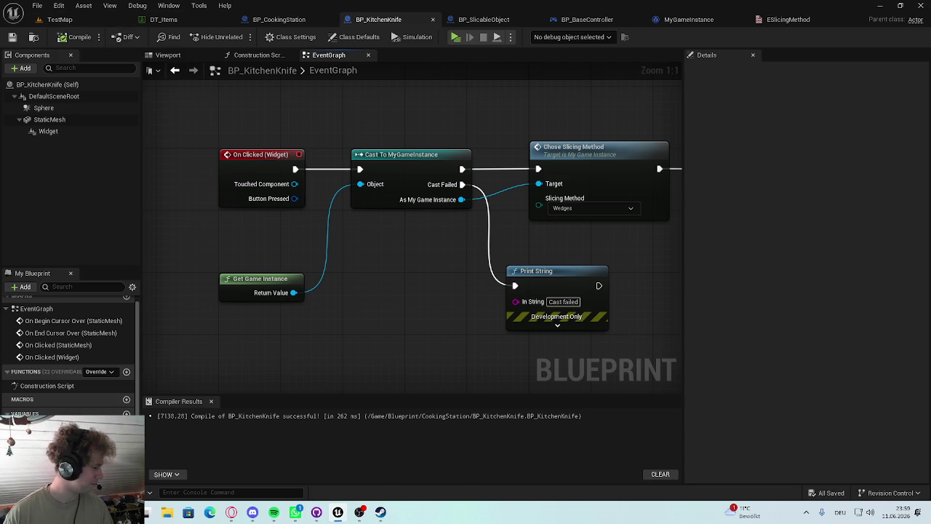
{"action": "left_click", "coordinate": [61, 20]}
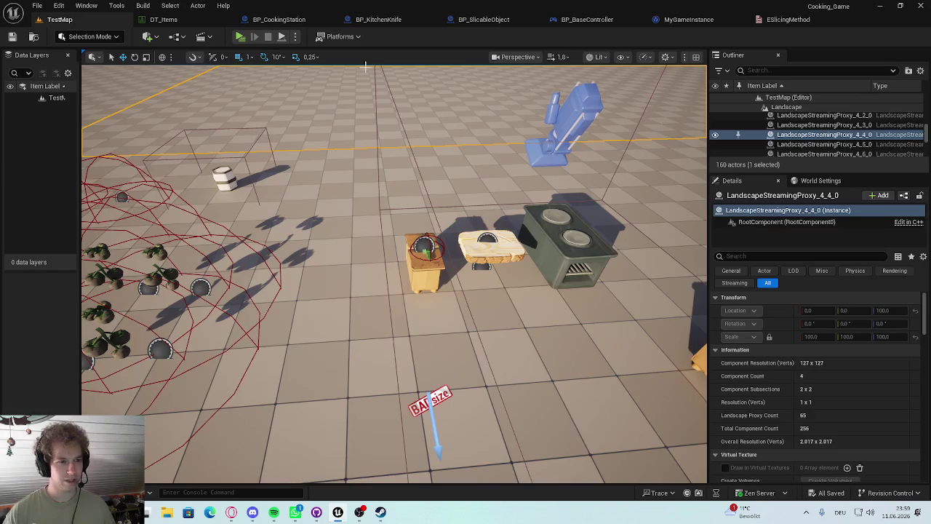
{"action": "key", "text": "ctrl+space"}
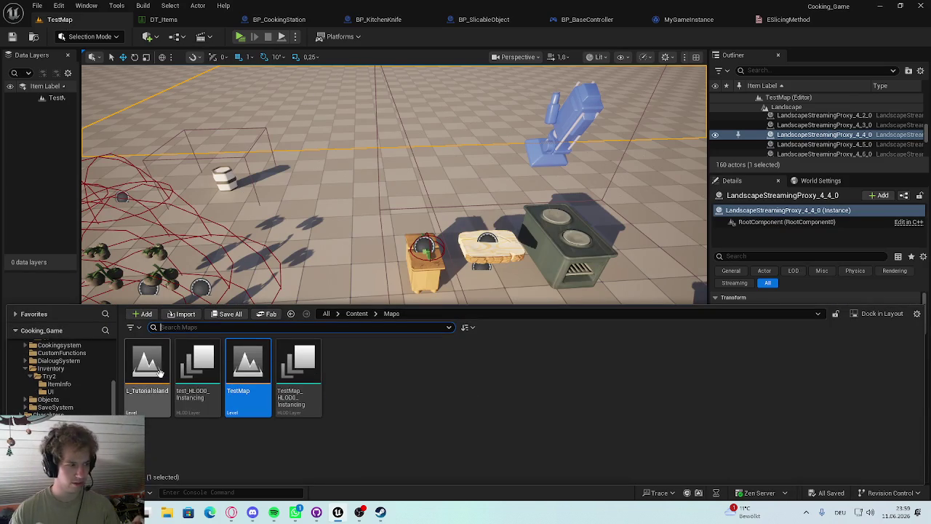
Open the L_TutorialIsland level from the Maps folder, then switch over to the browser
{"action": "left_click", "coordinate": [153, 372]}
{"action": "double_click", "coordinate": [152, 369]}
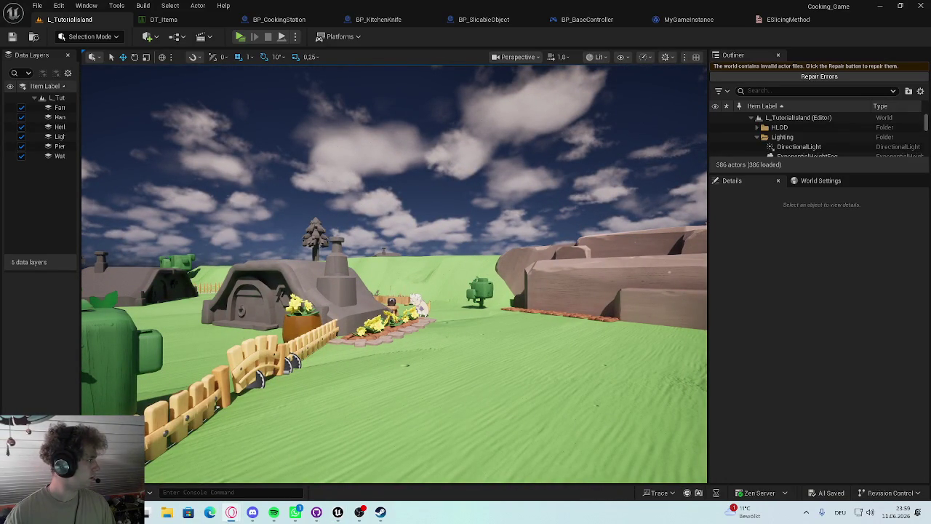
{"action": "key", "text": "alt+Tab"}
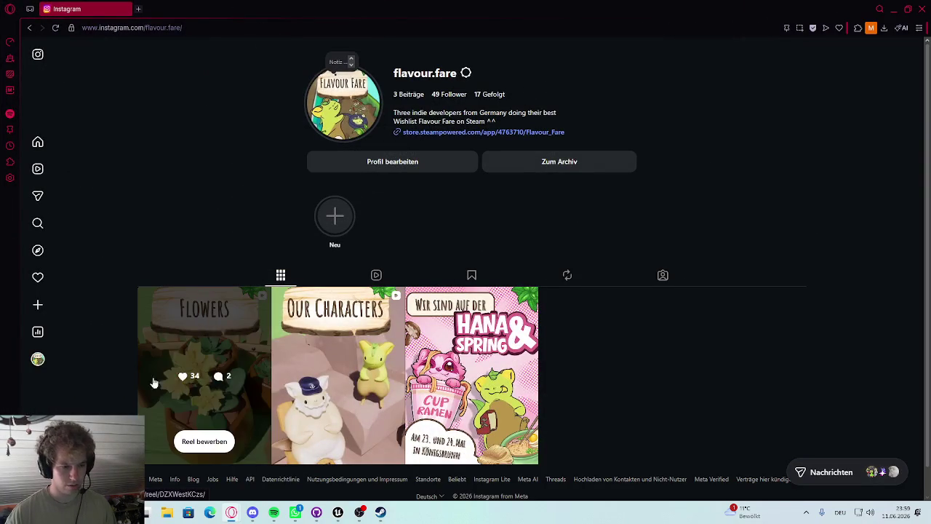
Watch the studio's Flowers reel, close the Instagram tab and minimize Opera
{"action": "left_click", "coordinate": [202, 393]}
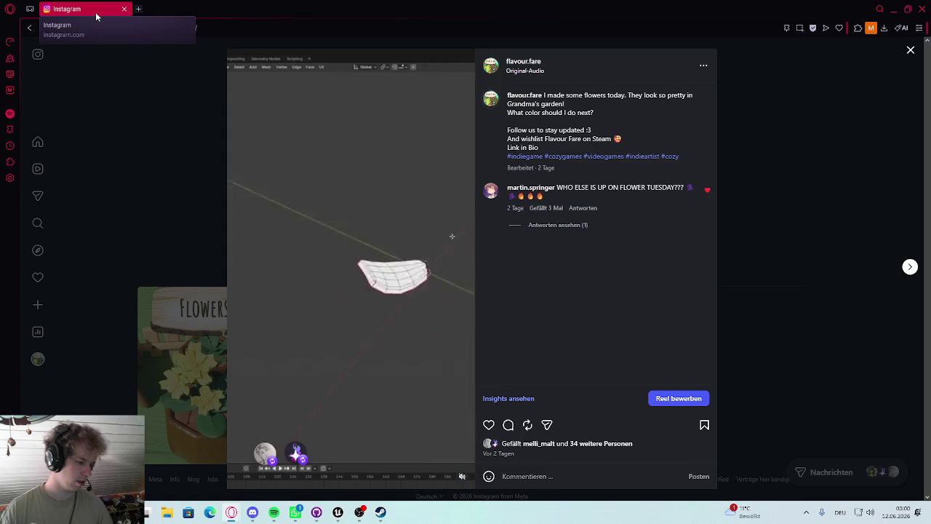
{"action": "middle_click", "coordinate": [98, 10]}
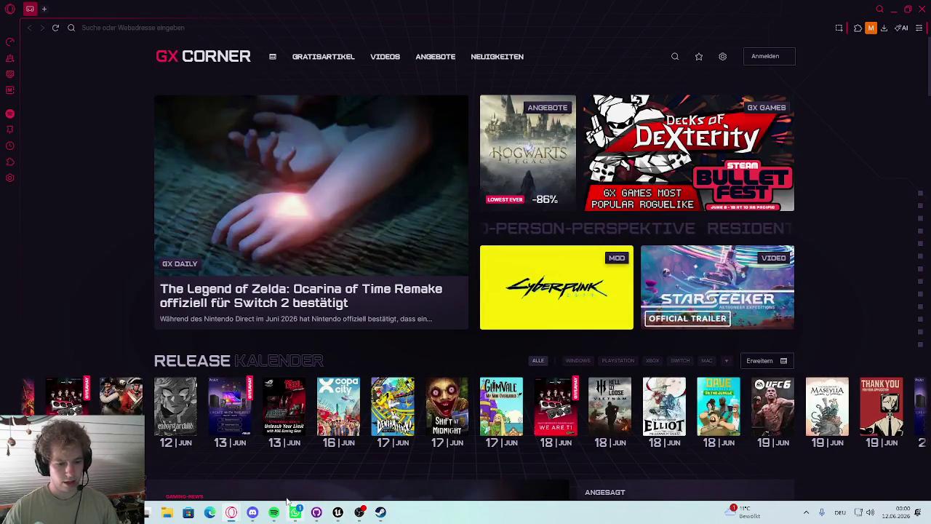
{"action": "left_click", "coordinate": [915, 8]}
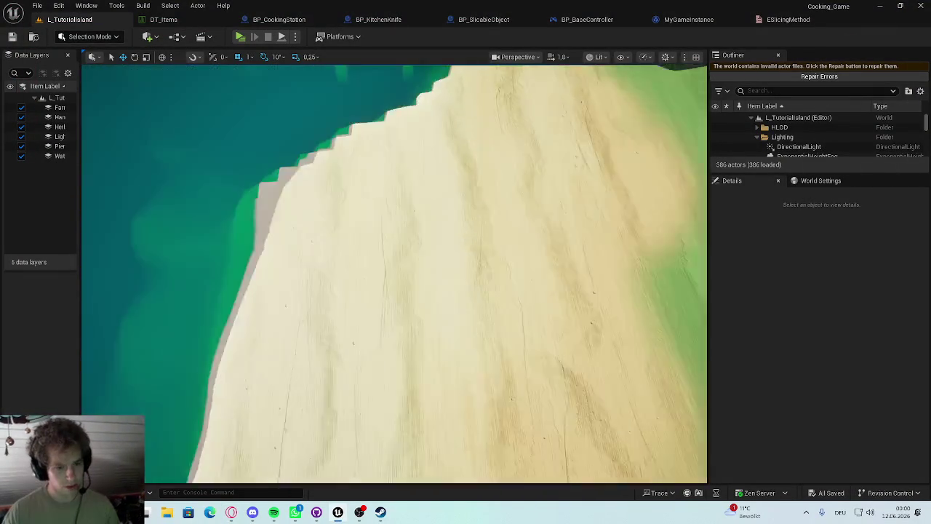
Tilt the viewport up over the beach, then bring Steam's Flavour Fare store page forward
{"action": "mouse_move", "coordinate": [359, 146]}
{"action": "left_mouse_down"}
{"action": "mouse_move", "coordinate": [359, 109]}
{"action": "mouse_move", "coordinate": [360, 146]}
{"action": "left_mouse_up"}
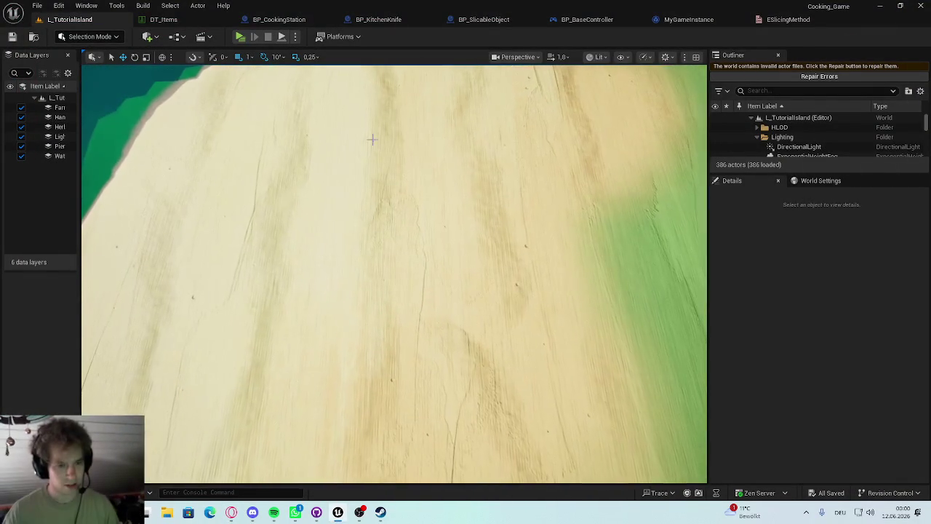
{"action": "mouse_move", "coordinate": [371, 251]}
{"action": "left_mouse_down"}
{"action": "mouse_move", "coordinate": [370, 218]}
{"action": "mouse_move", "coordinate": [351, 211]}
{"action": "mouse_move", "coordinate": [351, 240]}
{"action": "mouse_move", "coordinate": [351, 203]}
{"action": "mouse_move", "coordinate": [352, 225]}
{"action": "mouse_move", "coordinate": [379, 218]}
{"action": "mouse_move", "coordinate": [400, 229]}
{"action": "mouse_move", "coordinate": [378, 231]}
{"action": "left_mouse_up"}
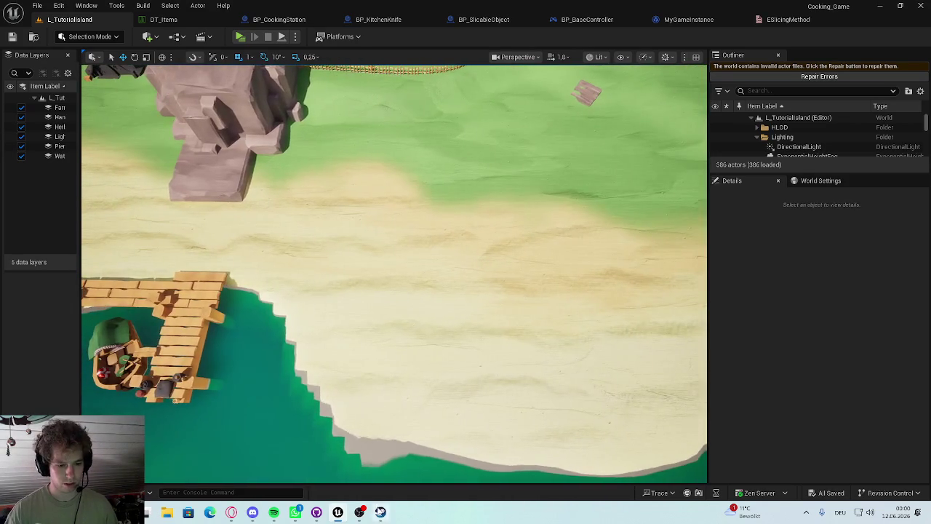
{"action": "left_click", "coordinate": [380, 512]}
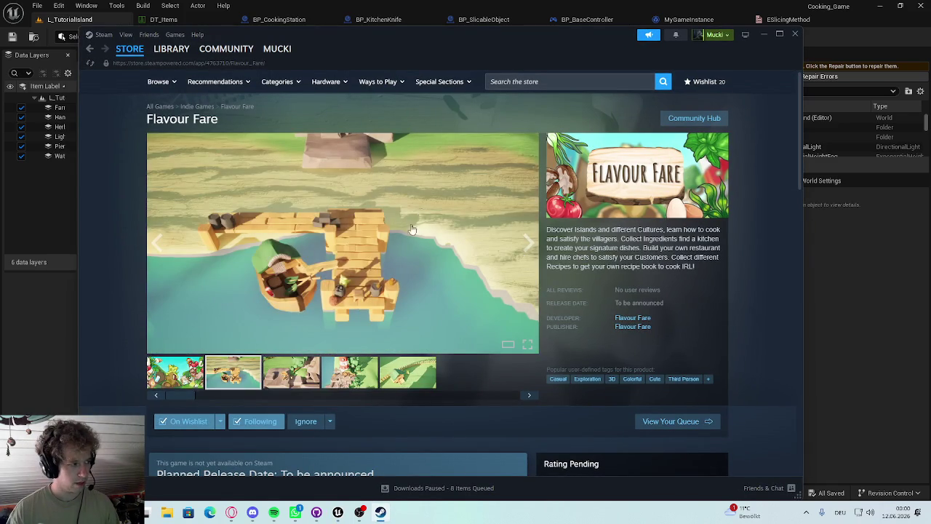
Minimize the Steam store window to return to the L_TutorialIsland viewport
{"action": "left_click", "coordinate": [764, 34]}
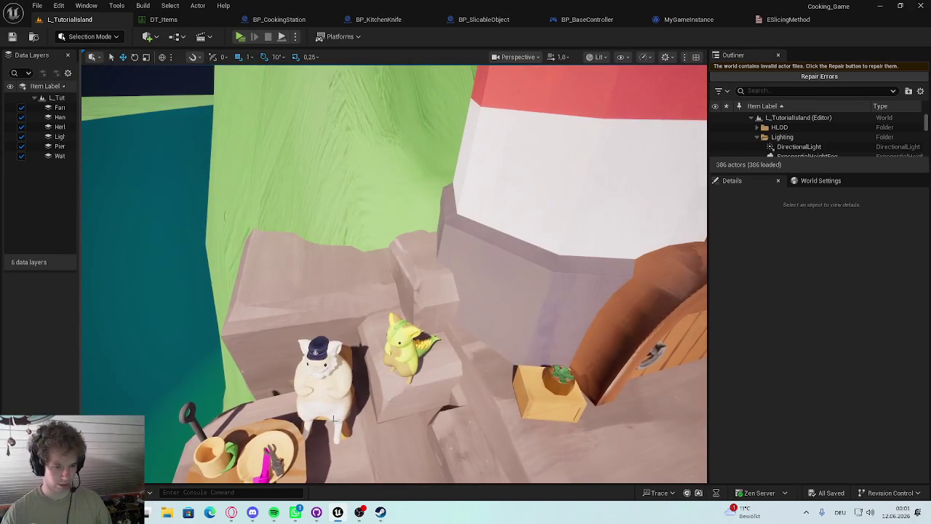
{"action": "left_click", "coordinate": [323, 386]}
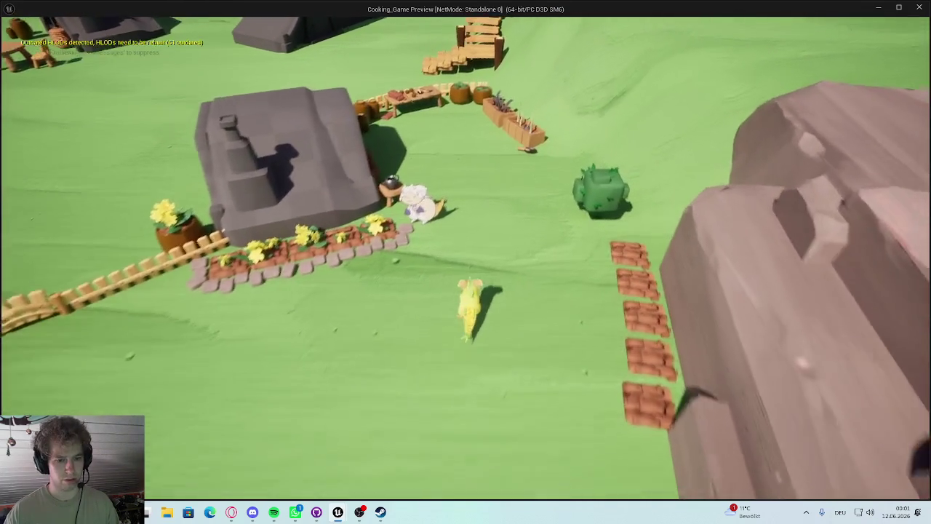
{"action": "key", "text": "w"}
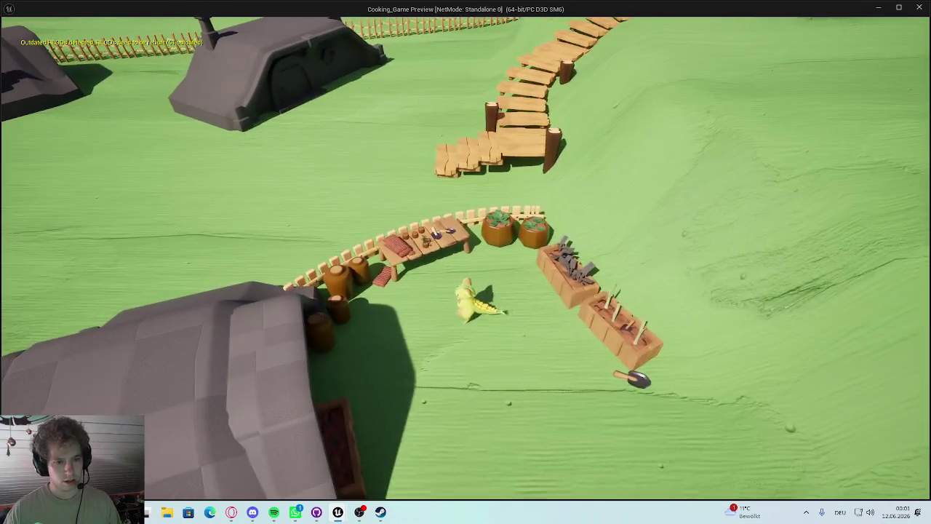
{"action": "key", "text": "s"}
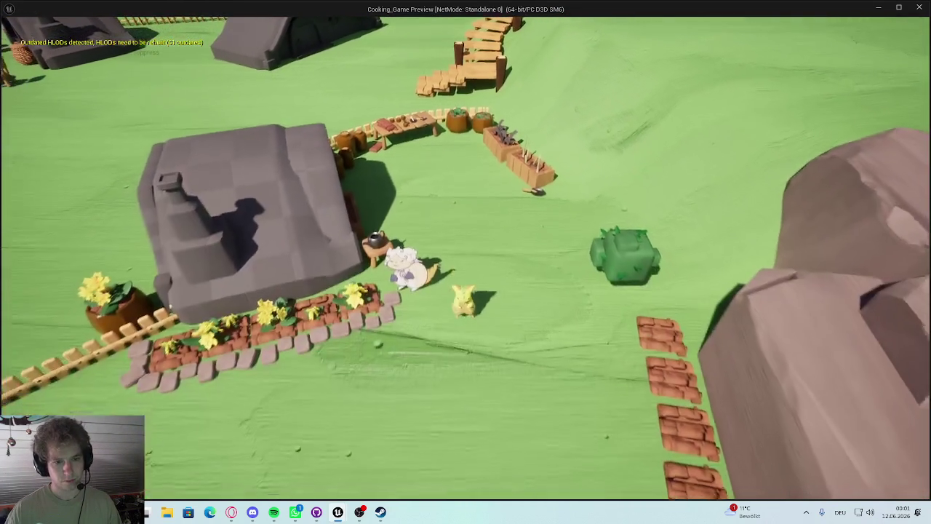
{"action": "key", "text": "s"}
{"action": "key", "text": "a"}
{"action": "key", "text": "s"}
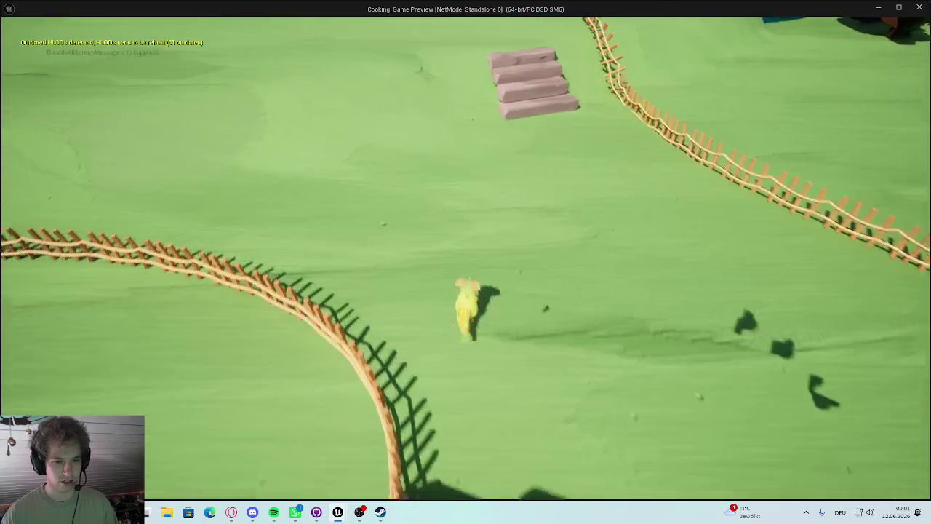
{"action": "key", "text": "w"}
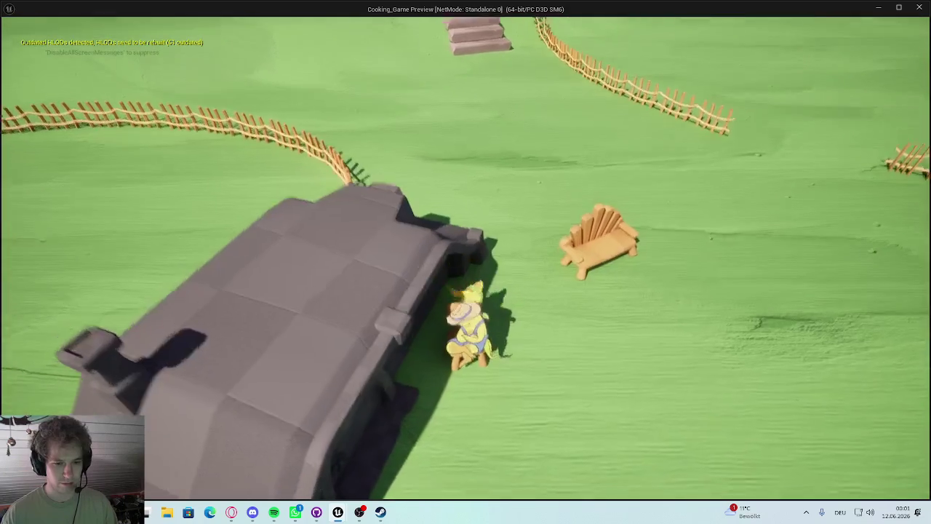
{"action": "key", "text": "s"}
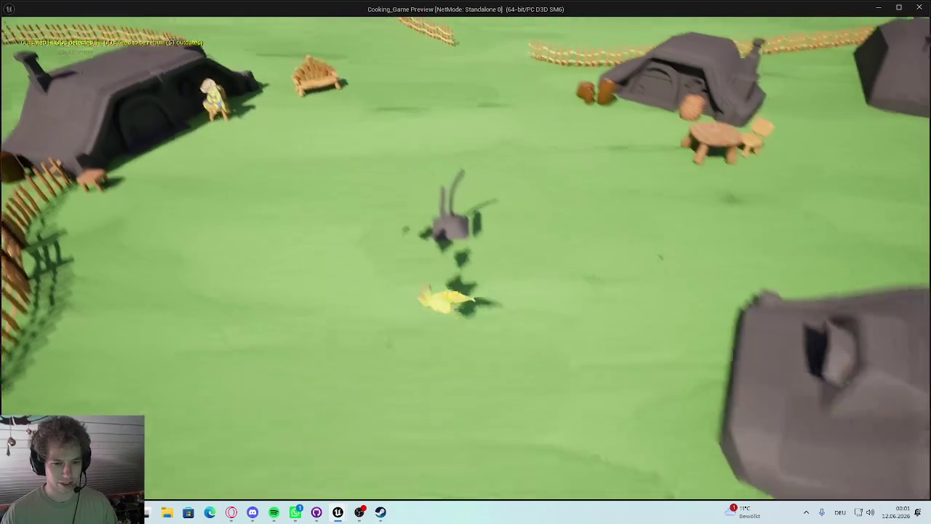
{"action": "key", "text": "a"}
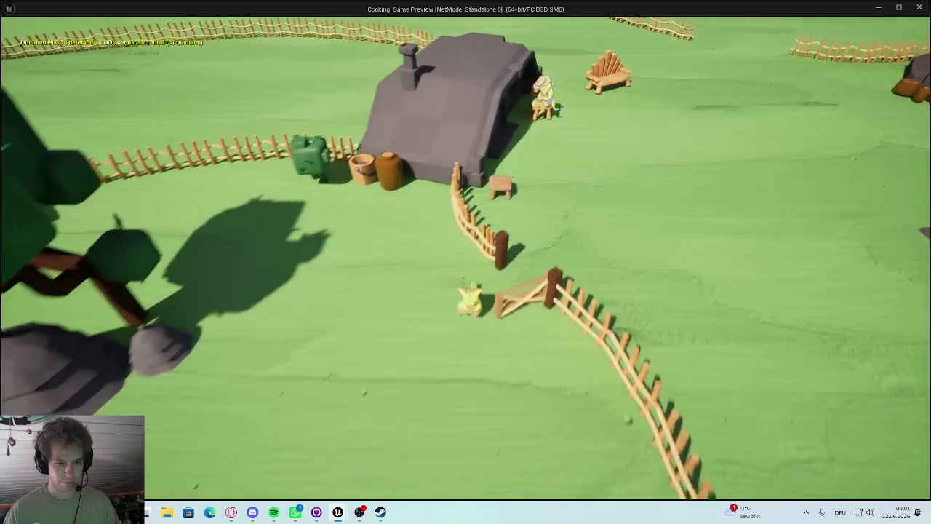
{"action": "key", "text": "d"}
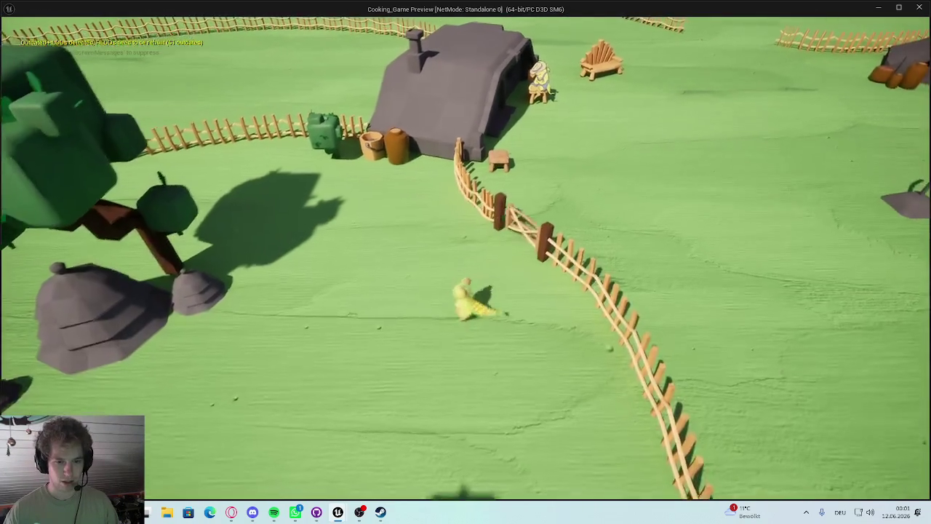
{"action": "key", "text": "a"}
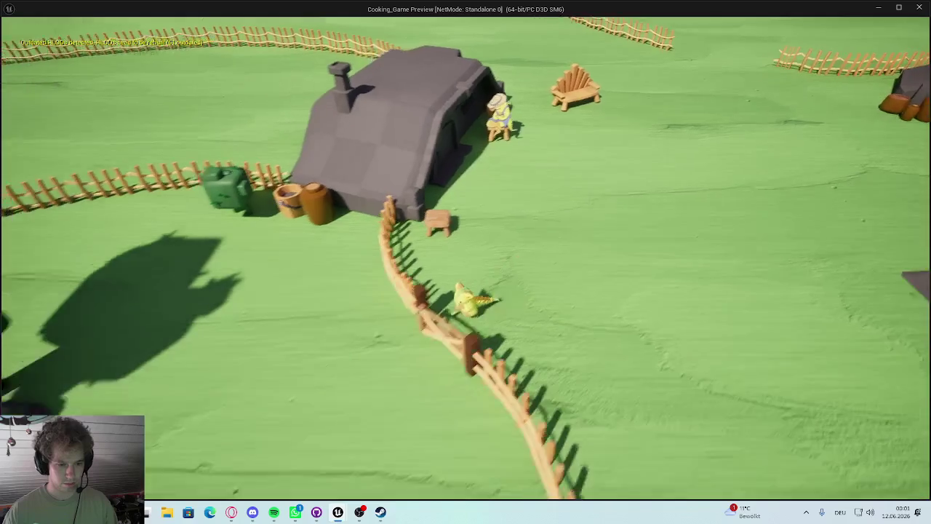
{"action": "key", "text": "d"}
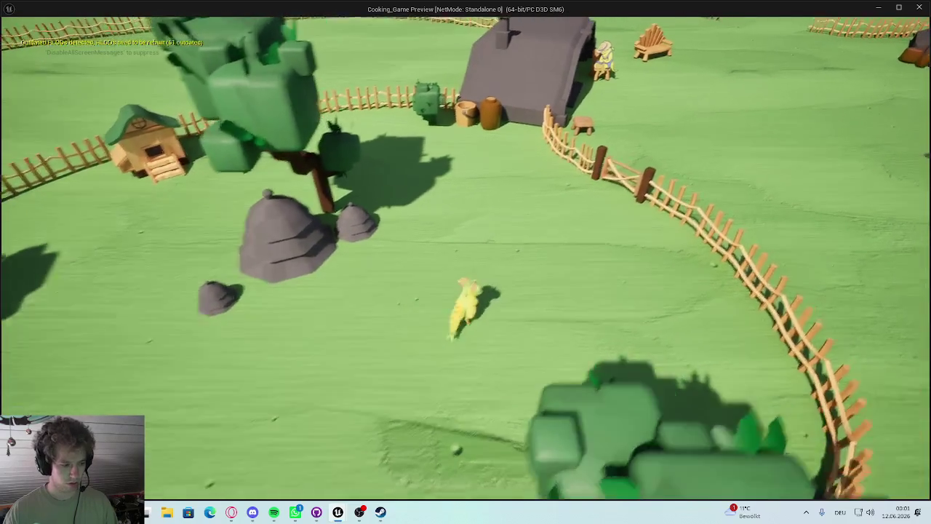
{"action": "key", "text": "Escape"}
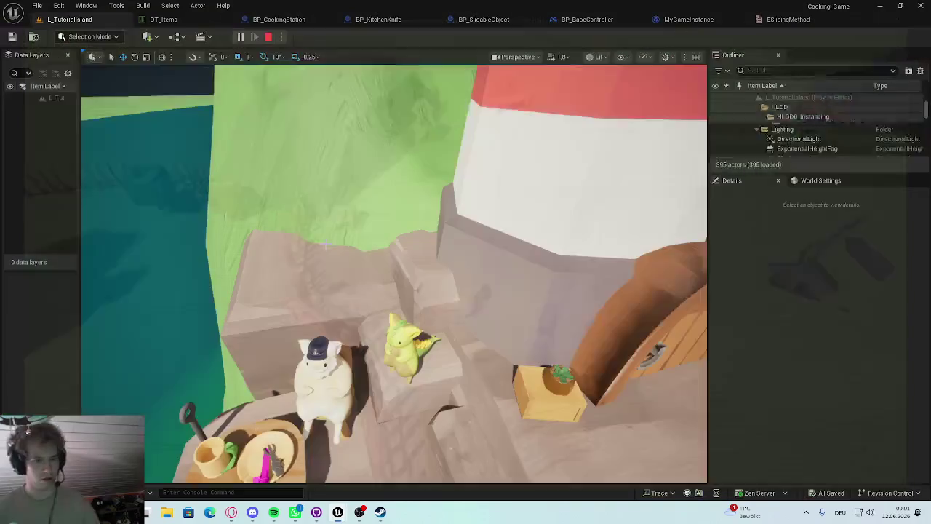
Open TestMap, fly the viewport to the cutting board, knife and stove, and start a play-test
{"action": "key", "text": "ctrl+space"}
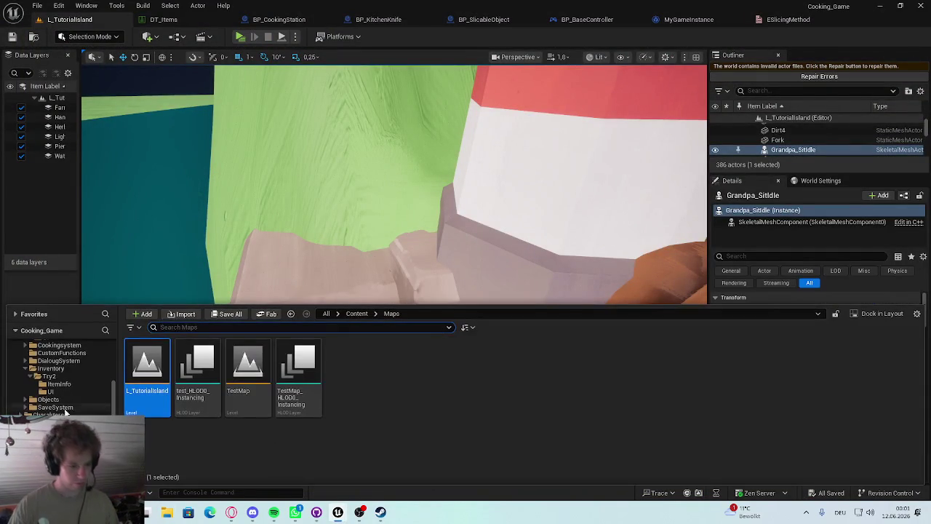
{"action": "double_click", "coordinate": [248, 368]}
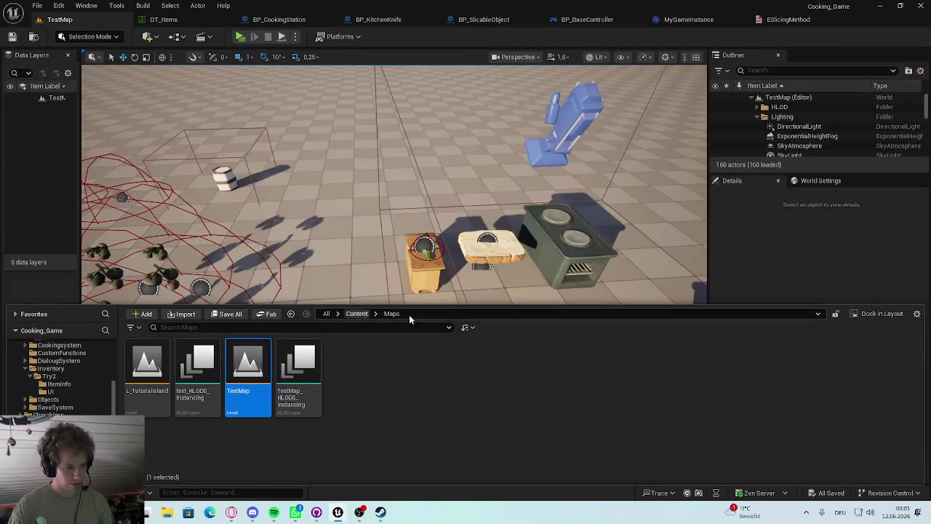
{"action": "mouse_move", "coordinate": [437, 218]}
{"action": "left_mouse_down"}
{"action": "mouse_move", "coordinate": [408, 225]}
{"action": "mouse_move", "coordinate": [379, 211]}
{"action": "mouse_move", "coordinate": [400, 182]}
{"action": "left_mouse_up"}
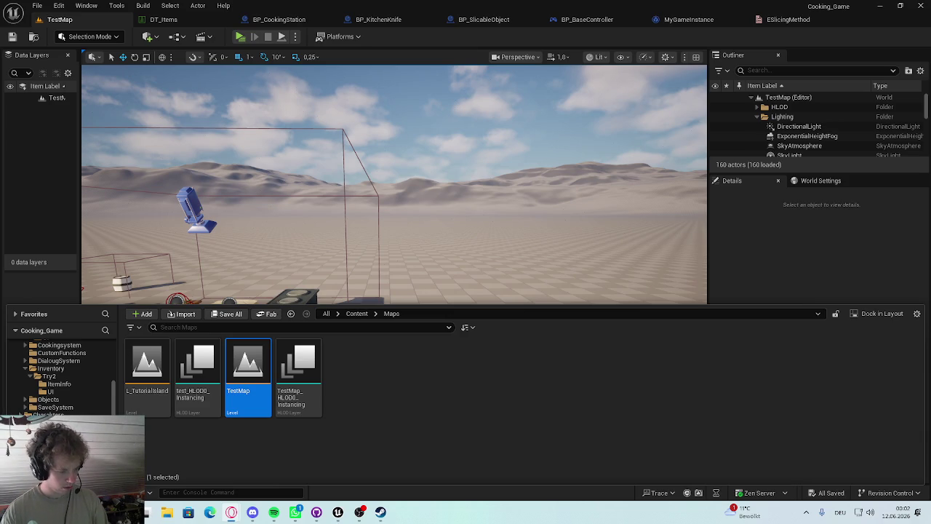
{"action": "mouse_move", "coordinate": [383, 256]}
{"action": "left_mouse_down"}
{"action": "mouse_move", "coordinate": [378, 240]}
{"action": "mouse_move", "coordinate": [392, 233]}
{"action": "mouse_move", "coordinate": [383, 255]}
{"action": "mouse_move", "coordinate": [378, 233]}
{"action": "mouse_move", "coordinate": [393, 258]}
{"action": "left_mouse_up"}
{"action": "key", "text": "w"}
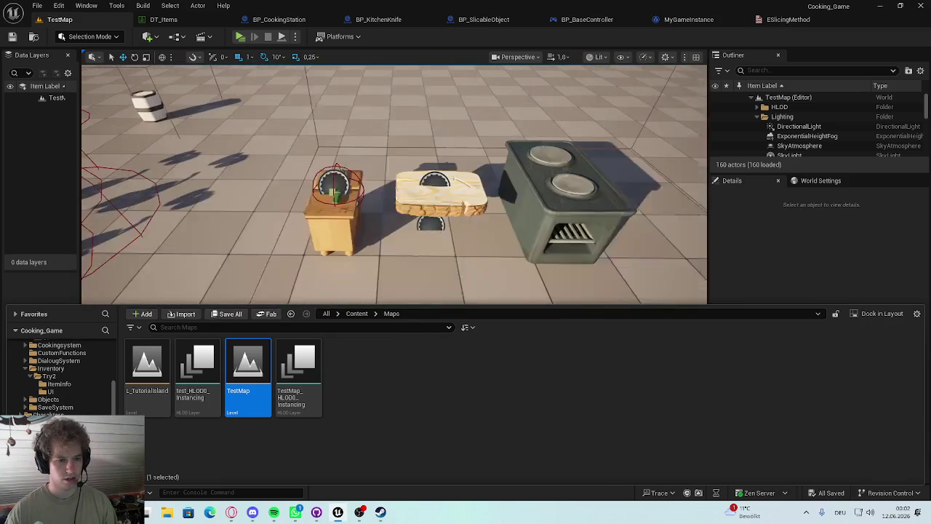
{"action": "key", "text": "s"}
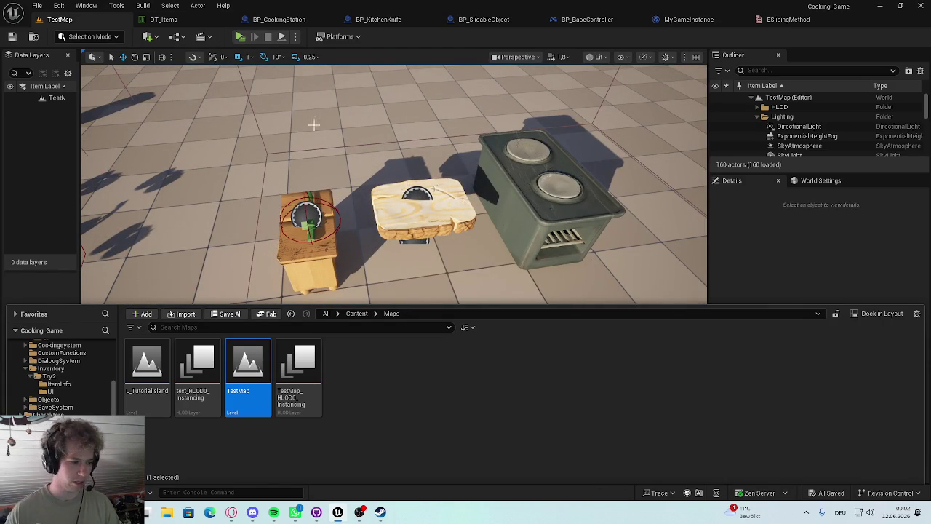
{"action": "left_click", "coordinate": [241, 37]}
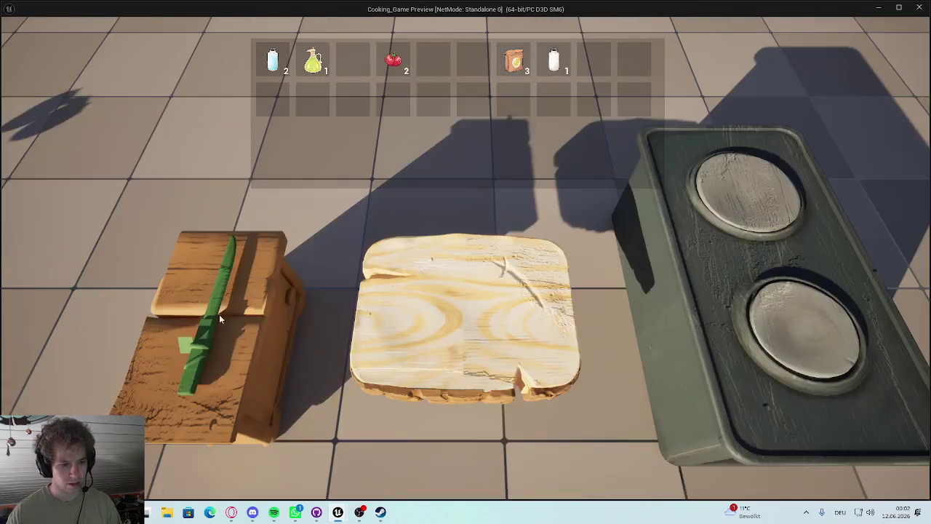
{"action": "left_click", "coordinate": [202, 313]}
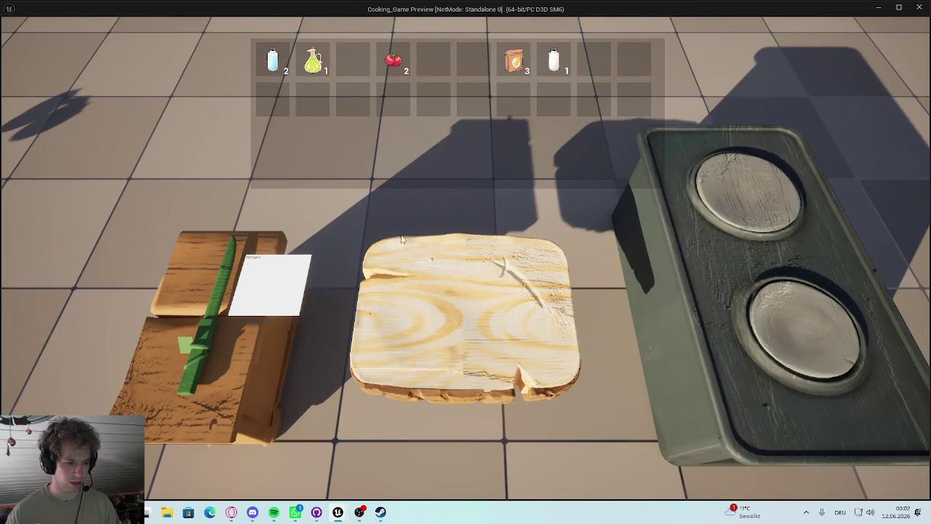
{"action": "left_click", "coordinate": [287, 286]}
{"action": "left_click", "coordinate": [402, 66]}
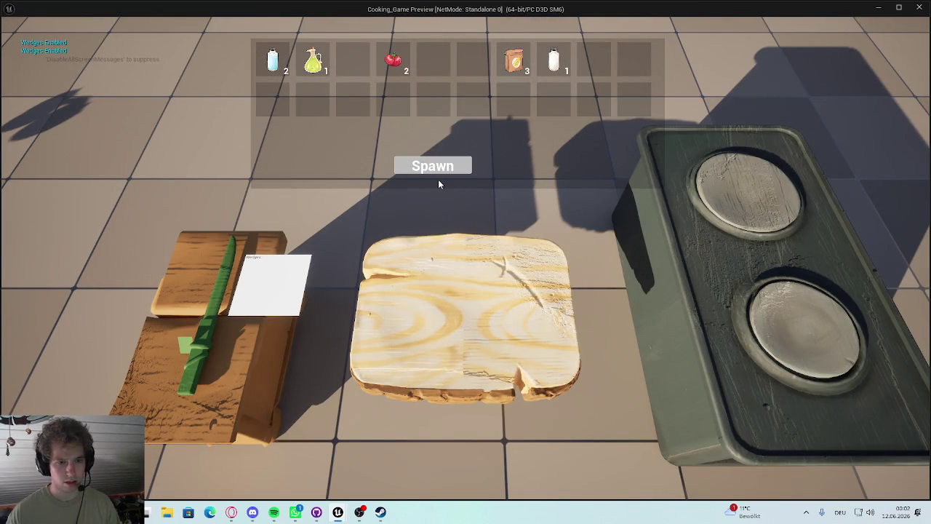
{"action": "left_click", "coordinate": [438, 173]}
{"action": "left_click", "coordinate": [459, 306]}
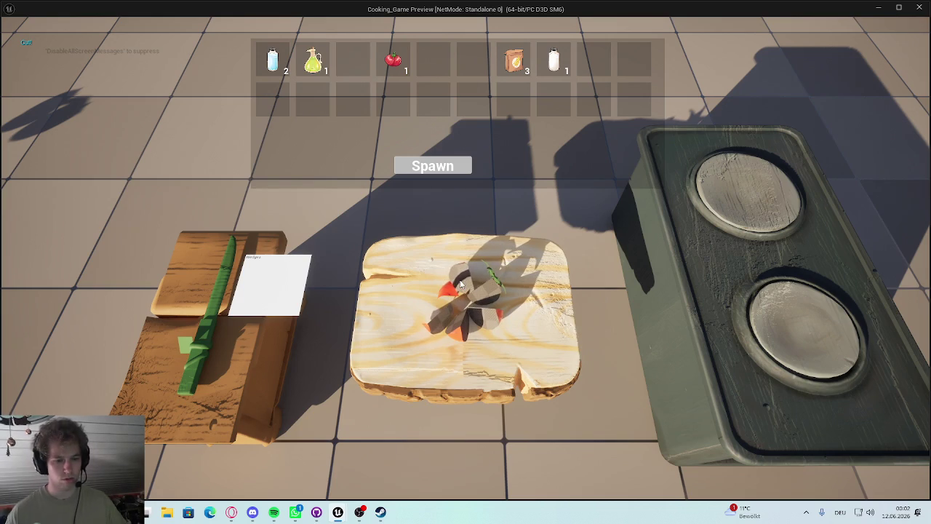
{"action": "left_click", "coordinate": [411, 166]}
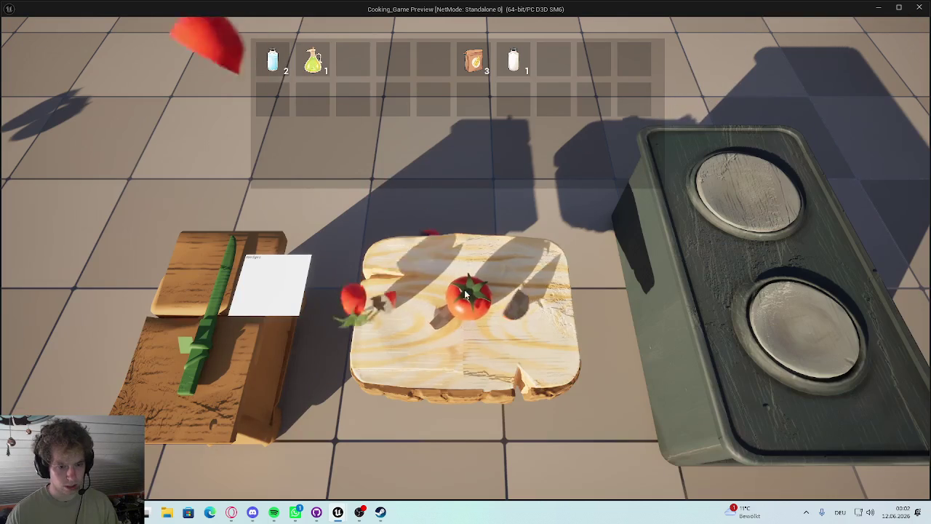
{"action": "left_click", "coordinate": [529, 314]}
{"action": "key", "text": "Escape"}
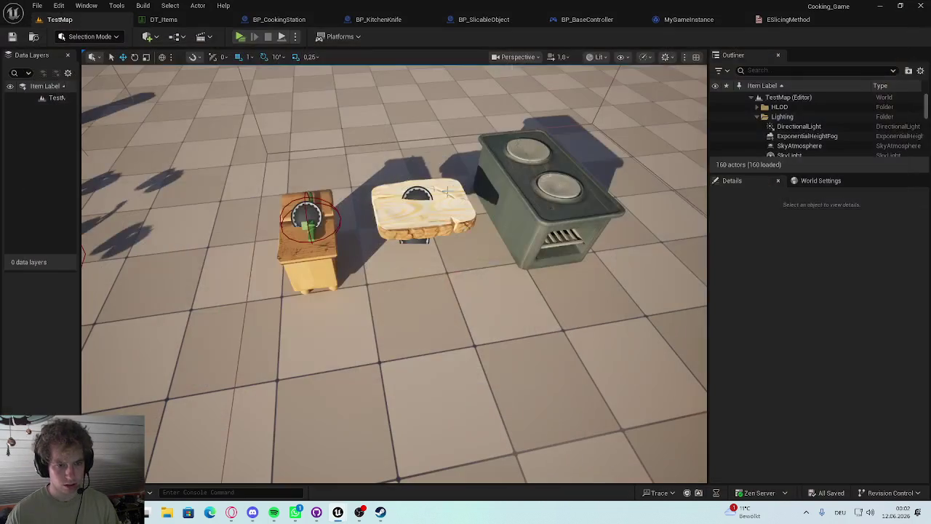
Run another TestMap play-test, stop it, and bring up the 'Anleitung Slicable Asset.pdf' guide
{"action": "key", "text": "alt+p"}
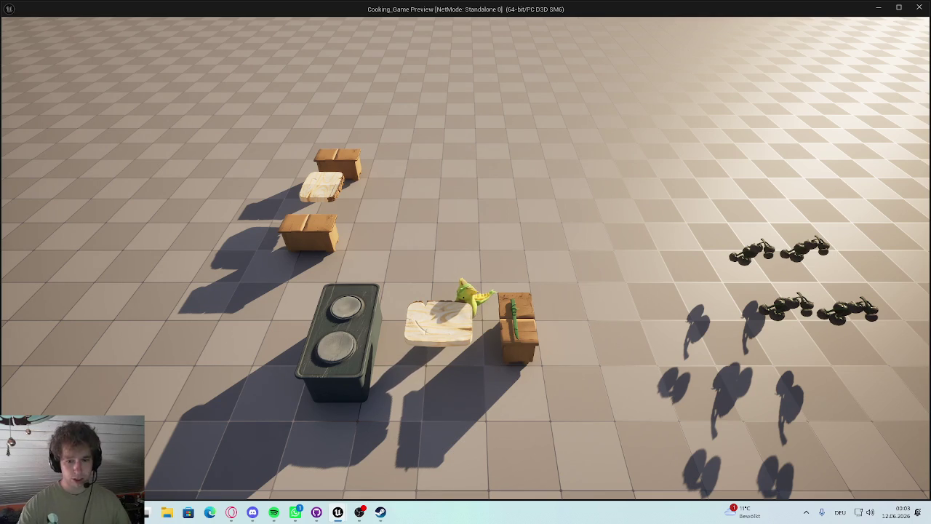
{"action": "key", "text": "Escape"}
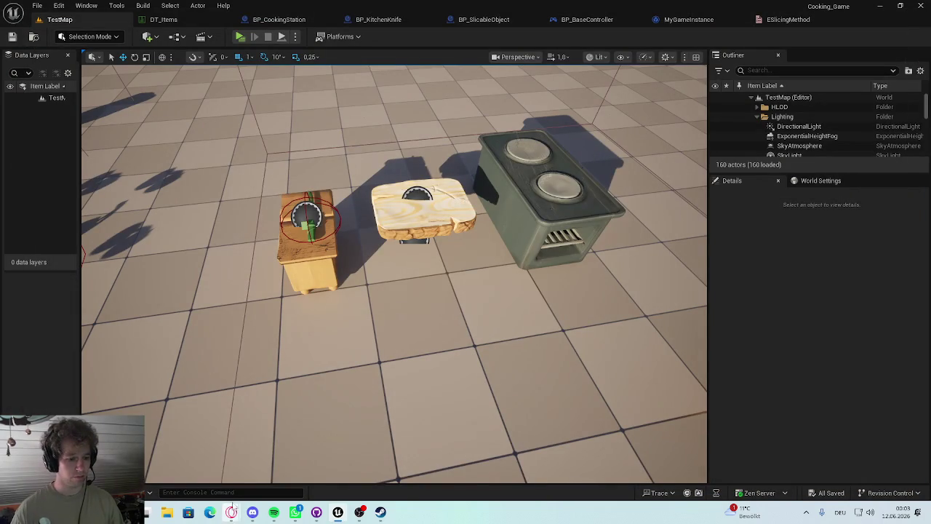
{"action": "mouse_move", "coordinate": [239, 518]}
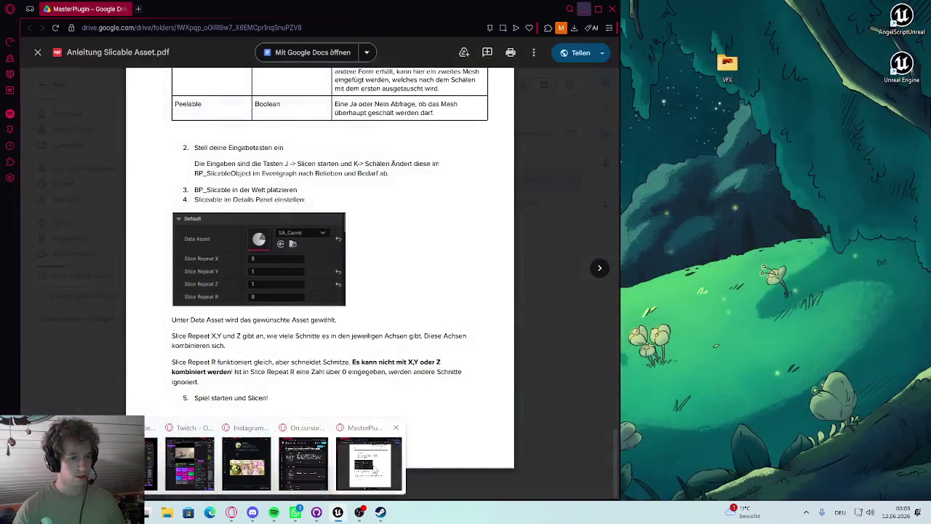
{"action": "left_click", "coordinate": [368, 466]}
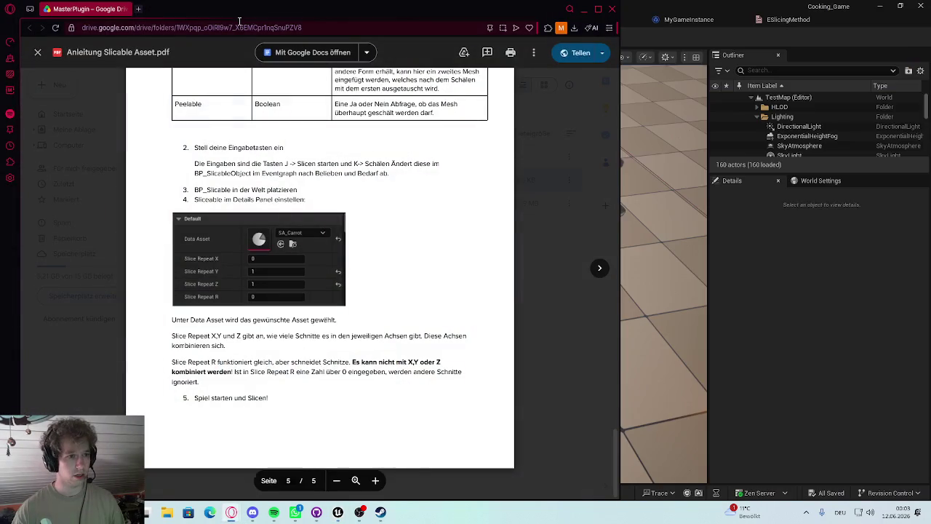
Move the PDF window aside and switch to the browser showing the portfolio site
{"action": "left_click_drag", "start_coordinate": [169, 31], "coordinate": [0, 29]}
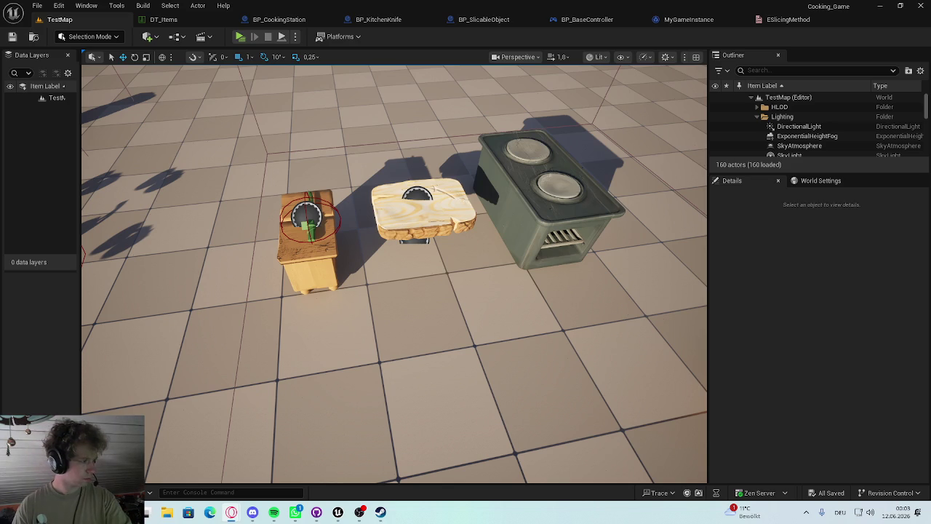
{"action": "key", "text": "alt+Tab"}
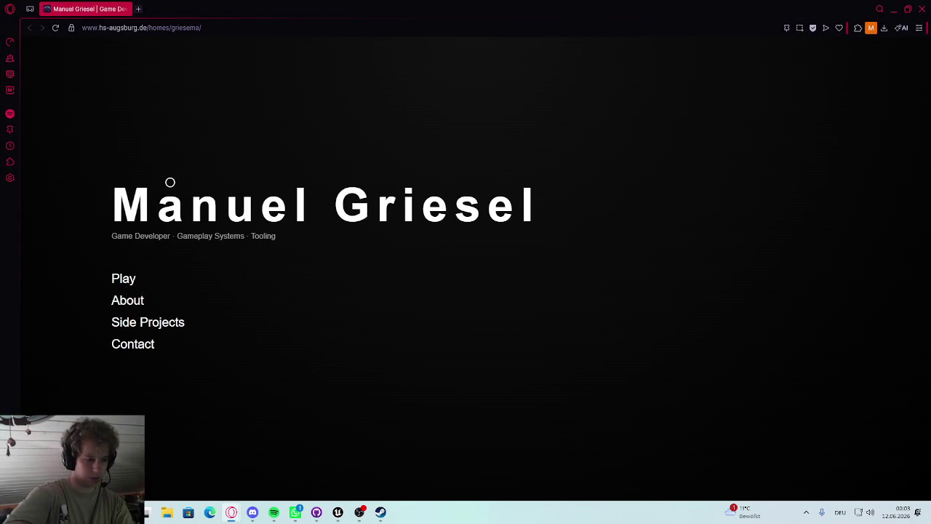
Browse the Completely Legal Shroom Shop and Museum of Human Art game pages, returning home each time
{"action": "left_click", "coordinate": [122, 277]}
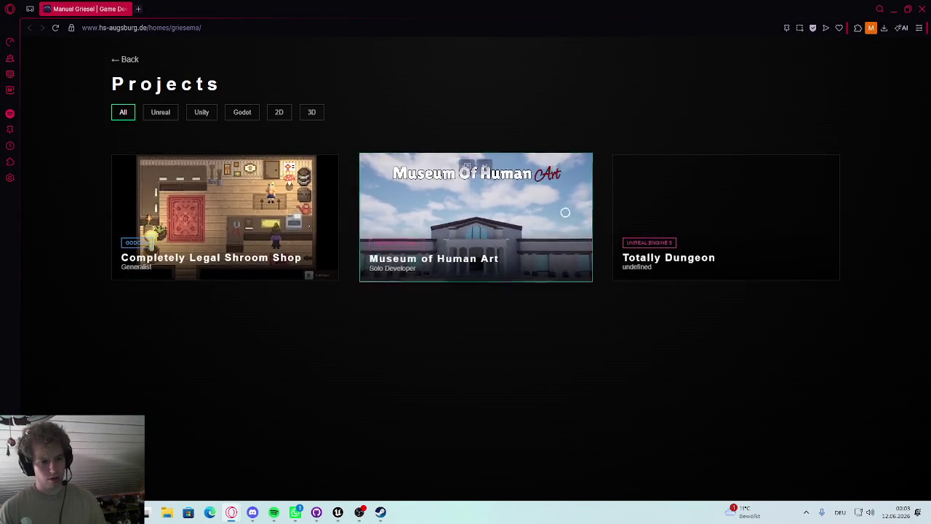
{"action": "left_click", "coordinate": [247, 206]}
{"action": "scroll", "coordinate": [466, 245], "scroll_direction": "down", "scroll_amount": 4}
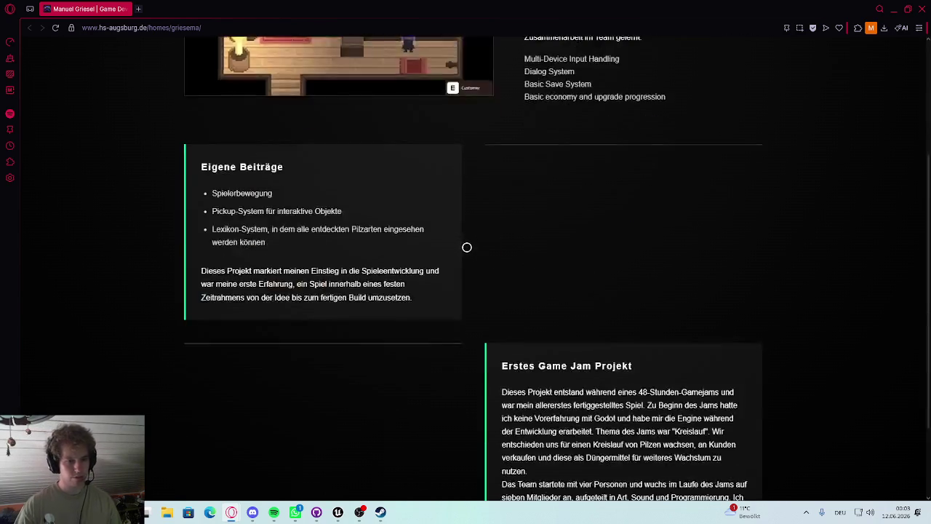
{"action": "scroll", "coordinate": [455, 272], "scroll_direction": "up", "scroll_amount": 4}
{"action": "left_click", "coordinate": [108, 47]}
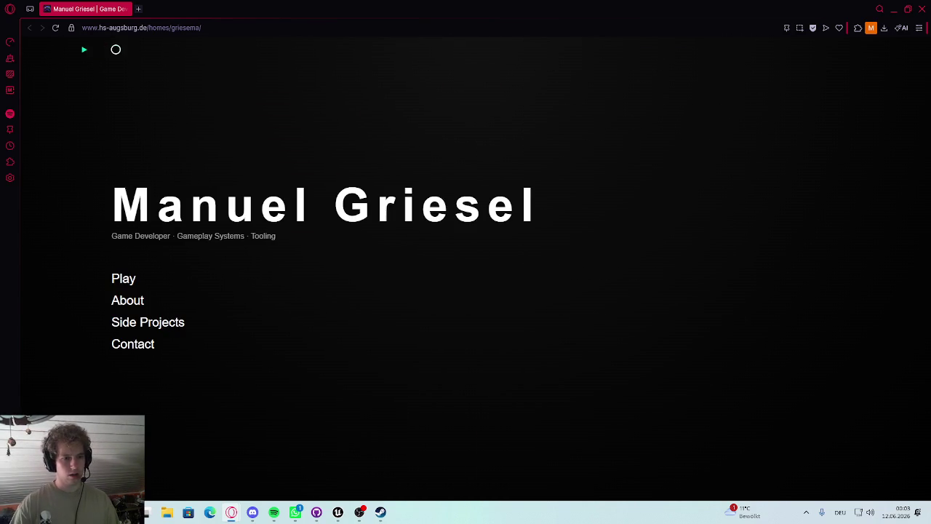
{"action": "left_click", "coordinate": [123, 278]}
{"action": "left_click", "coordinate": [426, 223]}
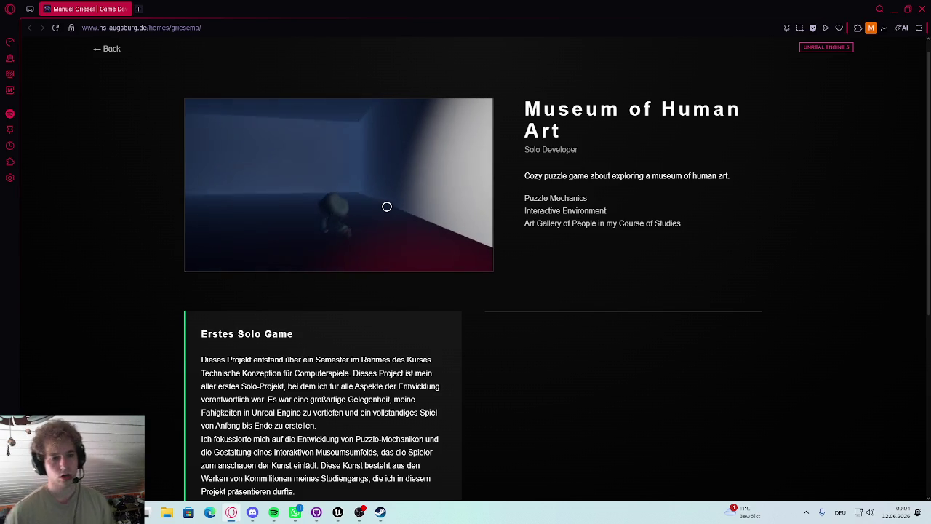
{"action": "left_click", "coordinate": [110, 49]}
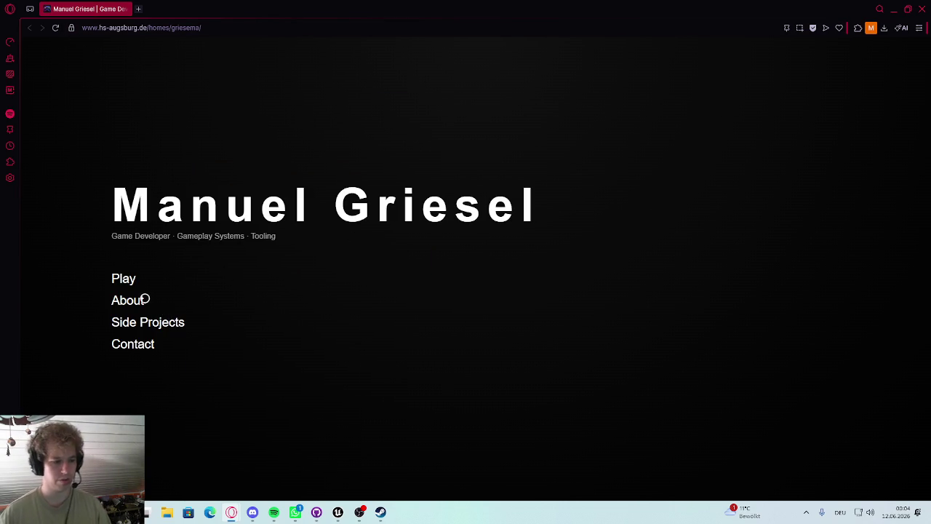
In Side Projects, view Magic Circles, then open the Whats a Pawn to a King page
{"action": "left_click", "coordinate": [134, 320]}
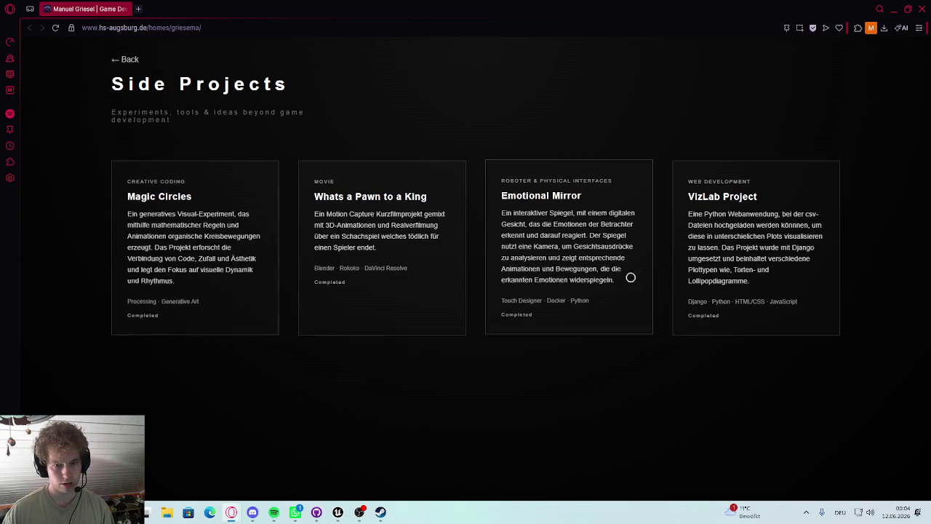
{"action": "left_click", "coordinate": [225, 242]}
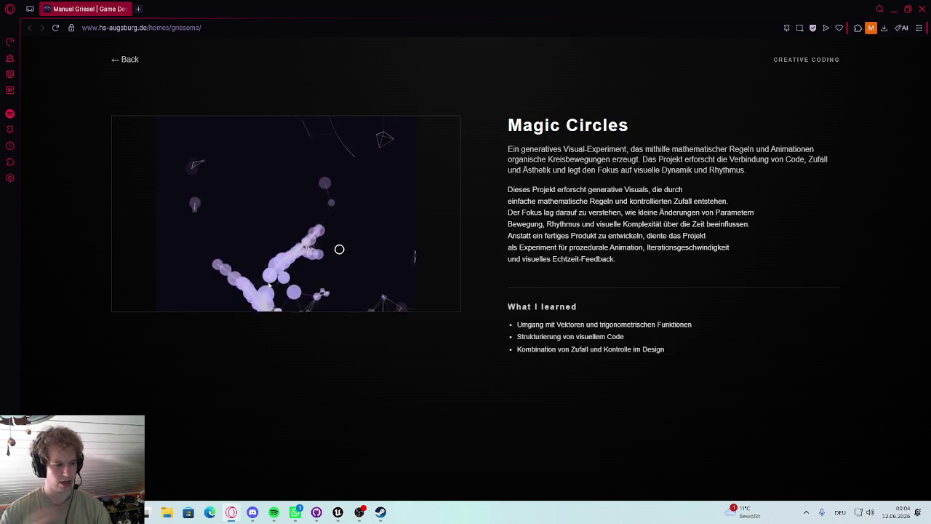
{"action": "mouse_move", "coordinate": [219, 226]}
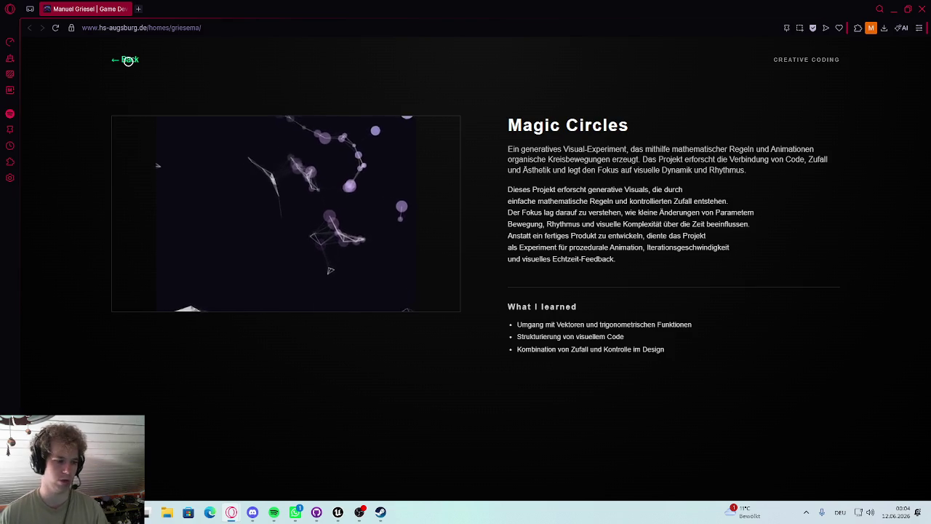
{"action": "left_click", "coordinate": [128, 59]}
{"action": "left_click", "coordinate": [391, 247]}
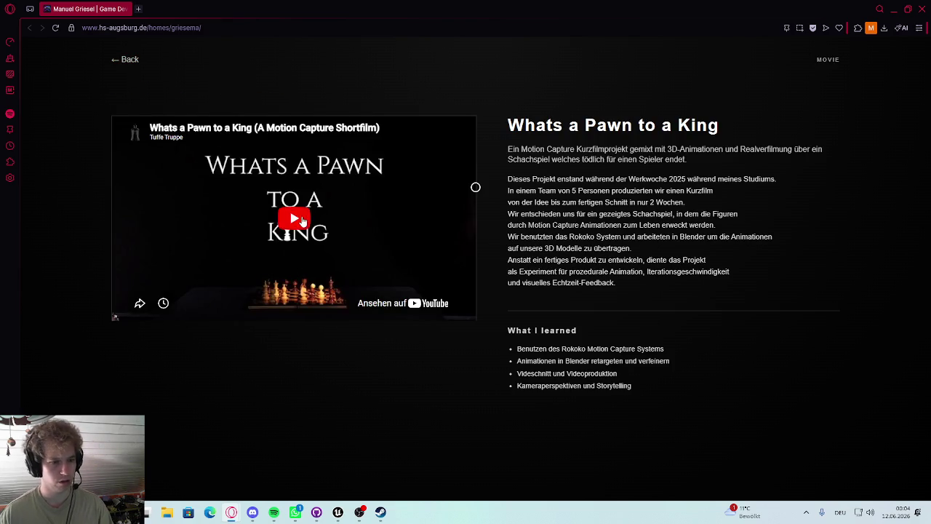
Play the chess short film from 0:15 in full-screen, pausing and resuming once
{"action": "left_click", "coordinate": [294, 218]}
{"action": "left_click", "coordinate": [157, 286]}
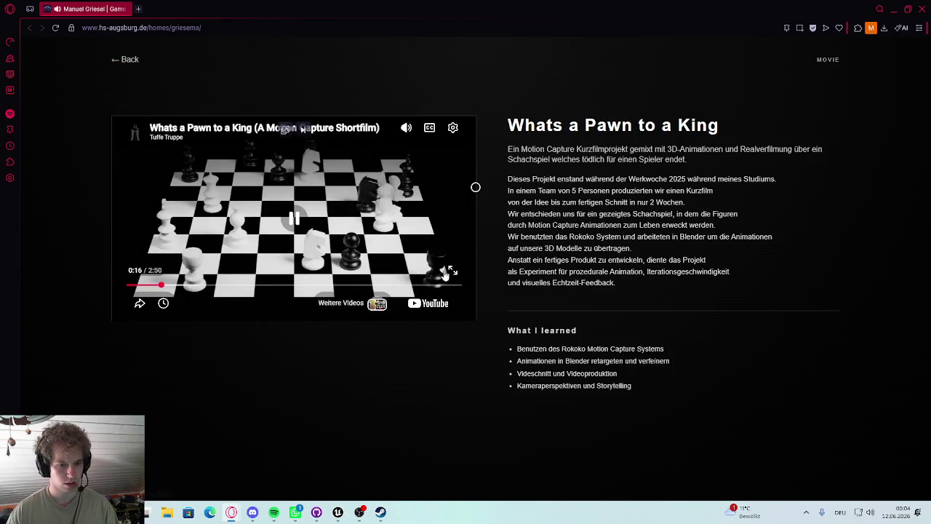
{"action": "left_click", "coordinate": [450, 271]}
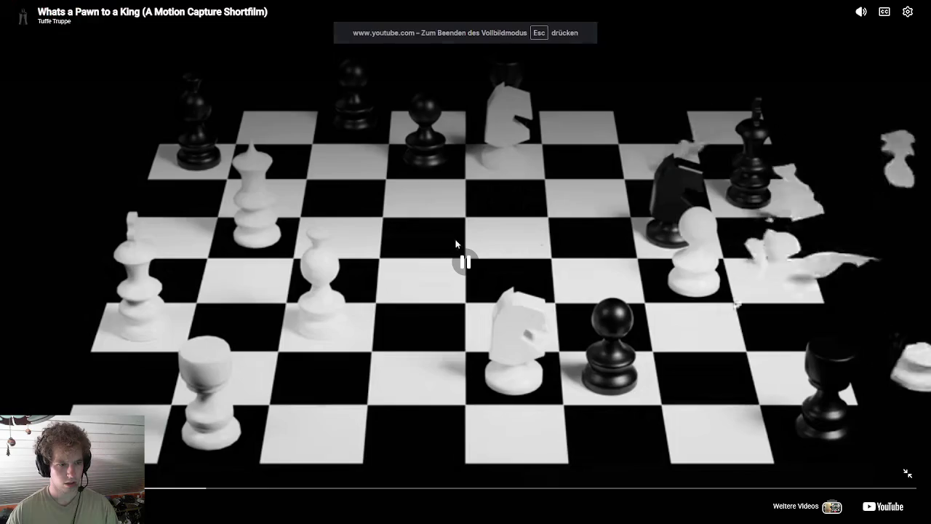
{"action": "mouse_move", "coordinate": [860, 11]}
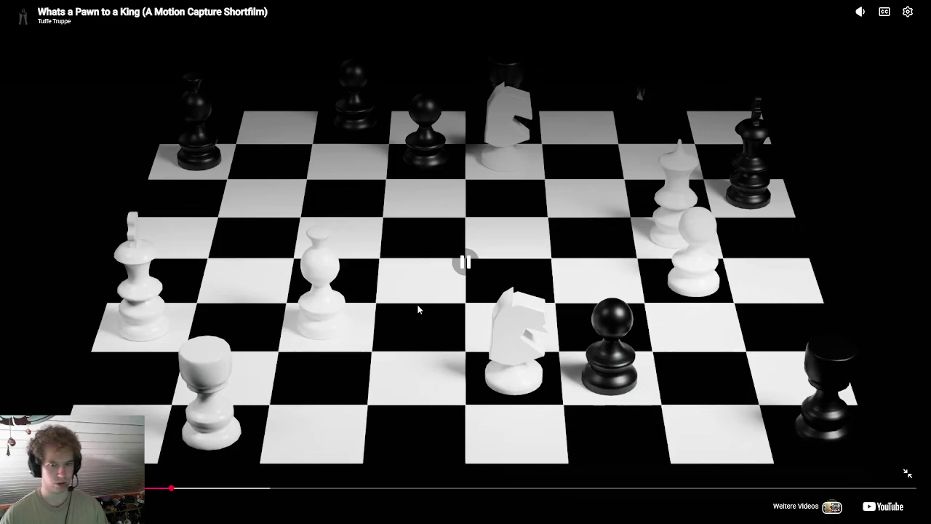
{"action": "left_click", "coordinate": [442, 281]}
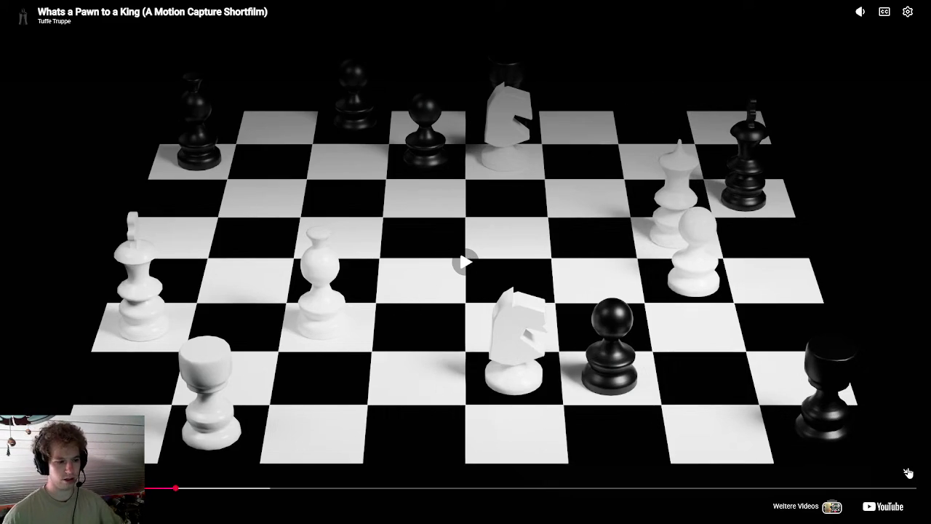
{"action": "key", "text": "space"}
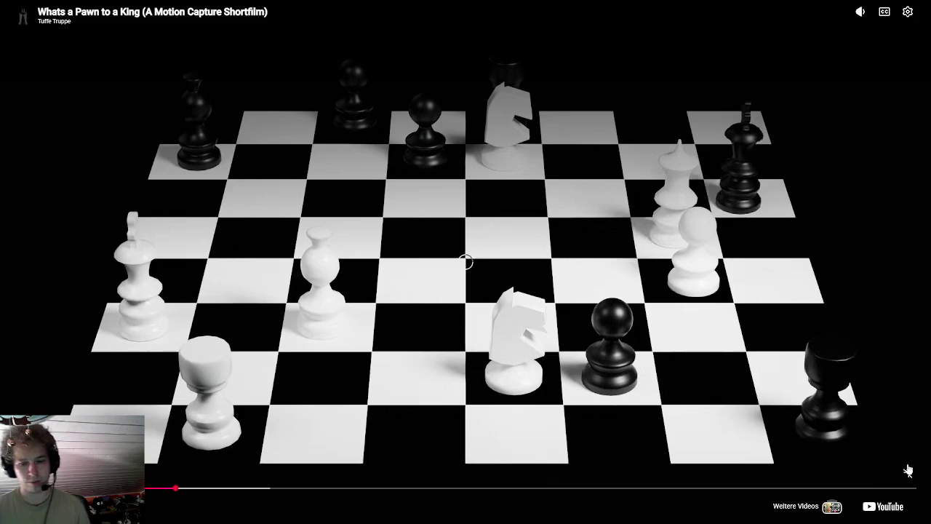
Leave full-screen and open the Emotional Mirror project page from Side Projects
{"action": "left_click", "coordinate": [914, 470]}
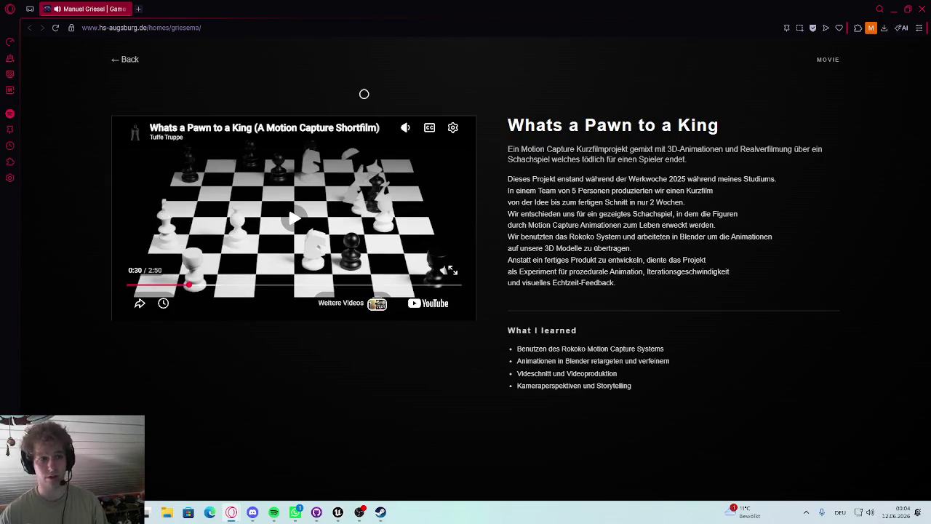
{"action": "left_click", "coordinate": [118, 58]}
{"action": "left_click", "coordinate": [617, 311]}
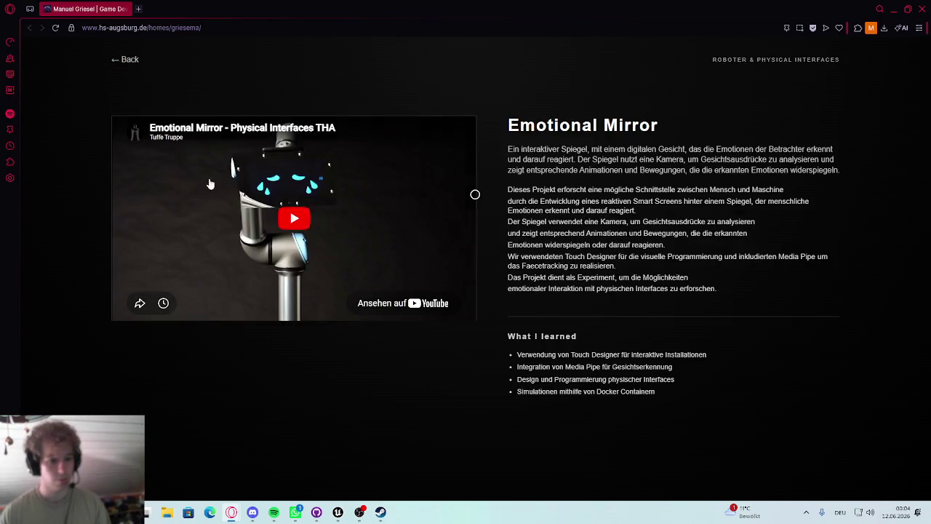
Watch the Emotional Mirror video full-screen, pausing and seeking past its midpoint to the teardrop scene
{"action": "left_click", "coordinate": [453, 270]}
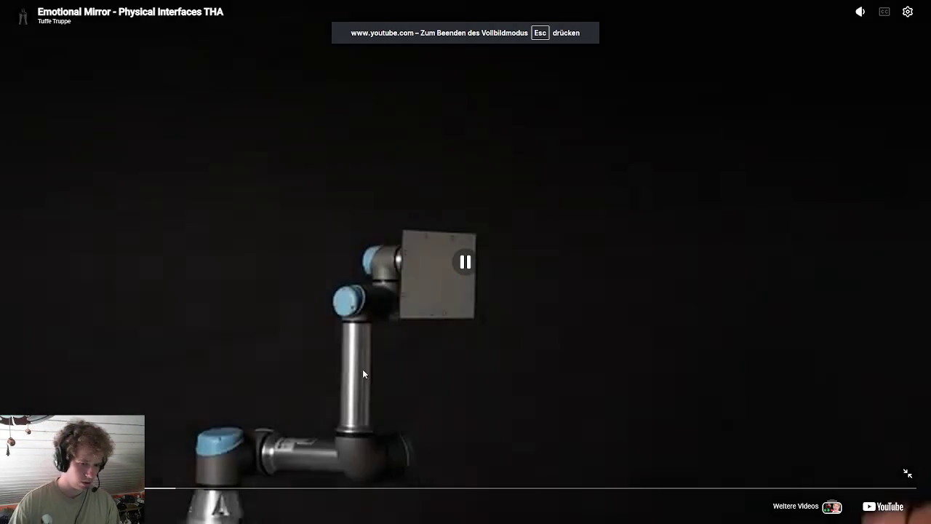
{"action": "left_click", "coordinate": [369, 306]}
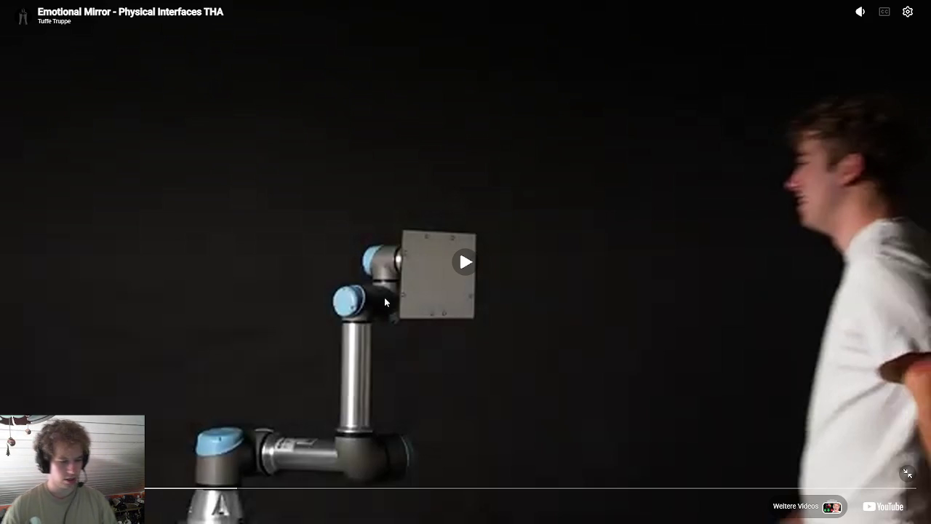
{"action": "left_click", "coordinate": [448, 272]}
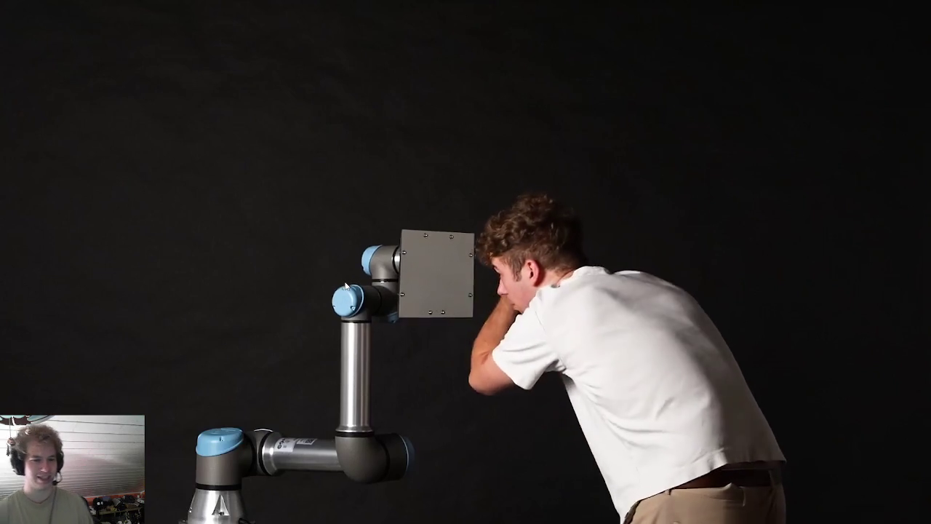
{"action": "mouse_move", "coordinate": [383, 205]}
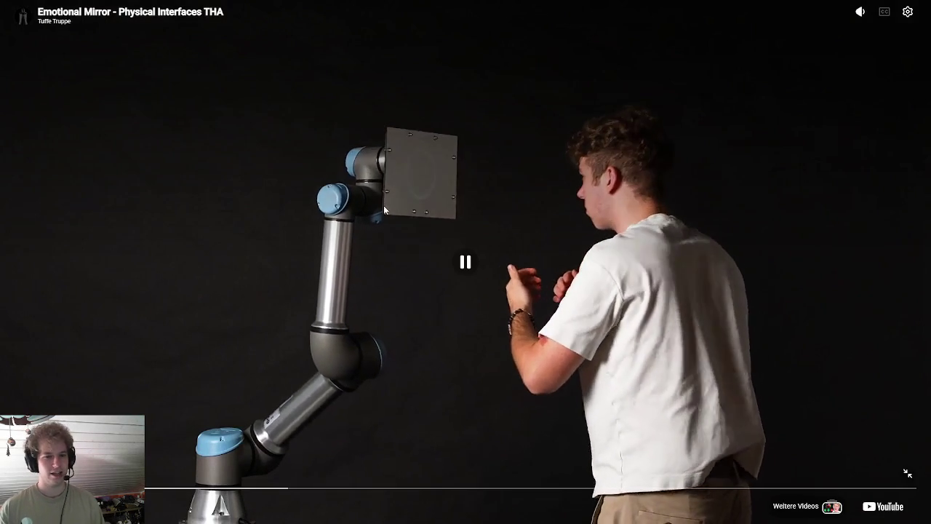
{"action": "key", "text": "space"}
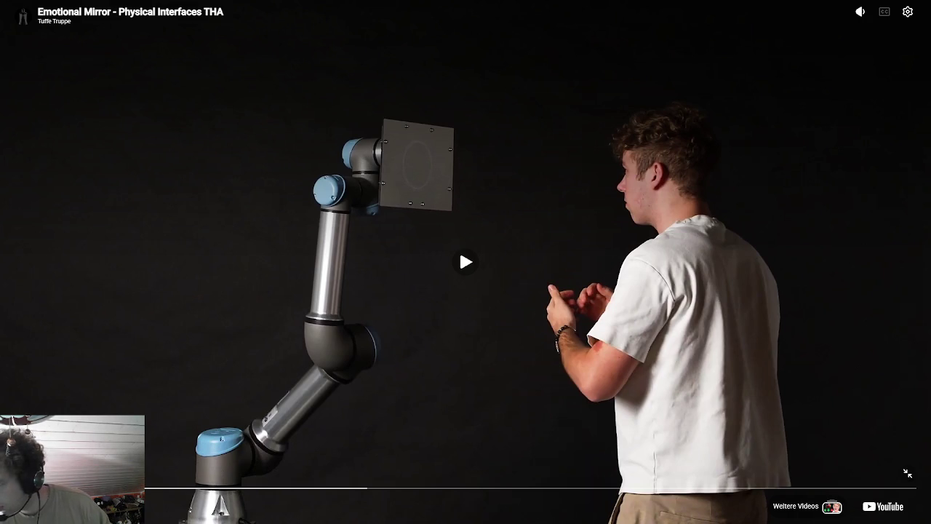
{"action": "left_click", "coordinate": [146, 498]}
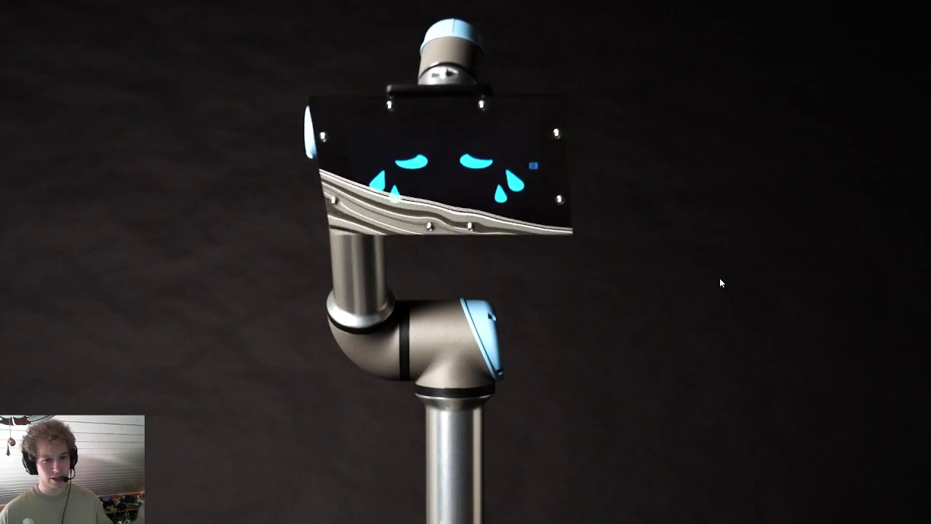
{"action": "left_click", "coordinate": [652, 255]}
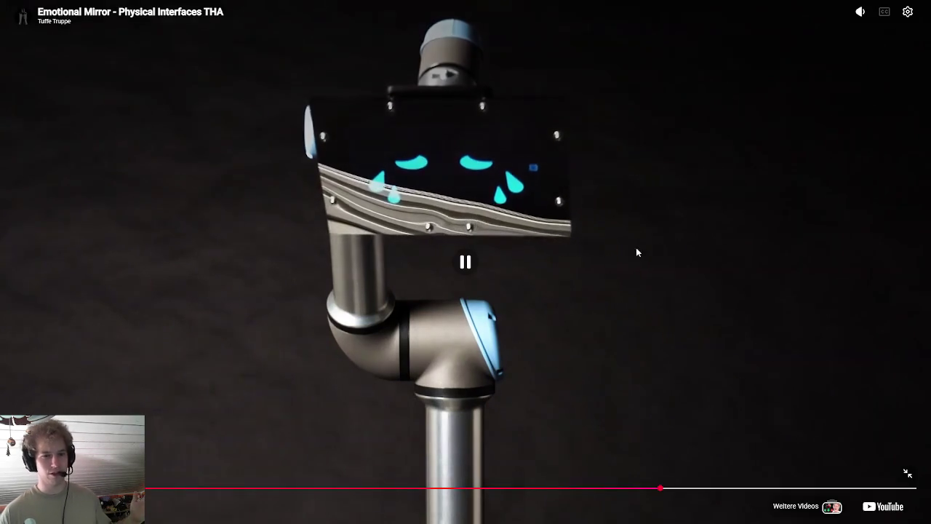
Rewind the Emotional Mirror video to the question-mark moment and replay it, pausing on a new shot
{"action": "left_click", "coordinate": [635, 255]}
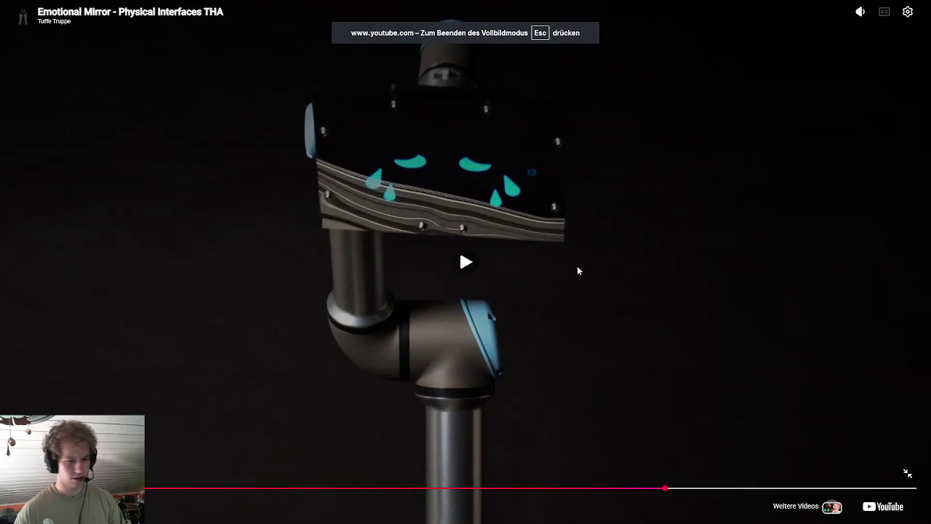
{"action": "left_click", "coordinate": [625, 488]}
{"action": "left_click", "coordinate": [618, 380]}
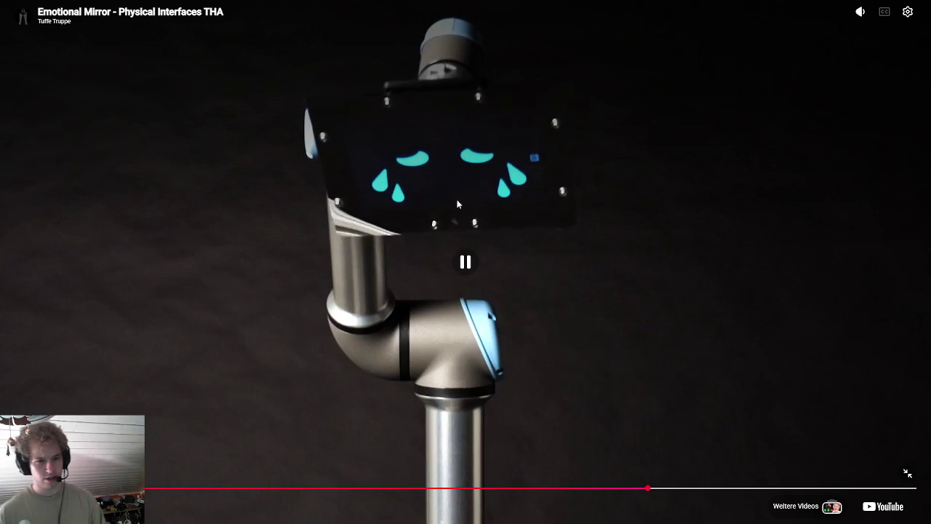
{"action": "left_click", "coordinate": [436, 128]}
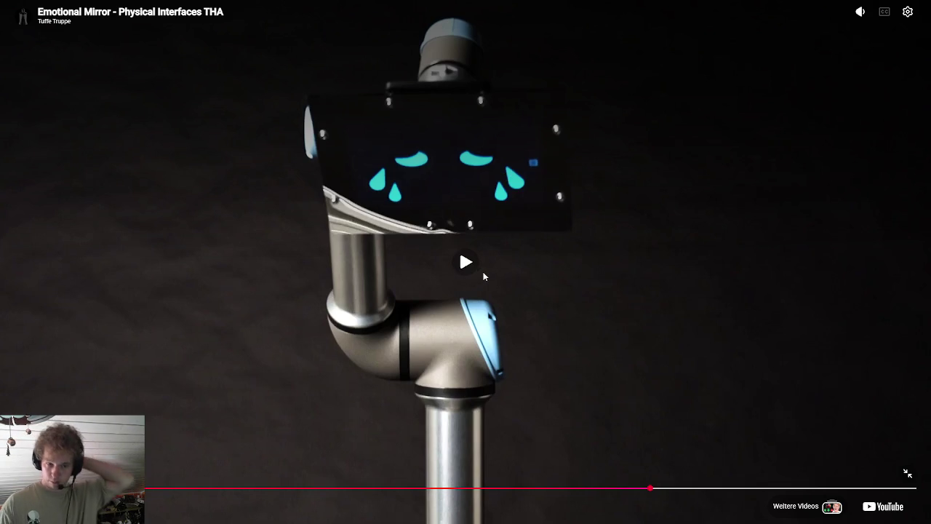
{"action": "left_click", "coordinate": [457, 228]}
Pause the video, leave full-screen, and return to the Side Projects overview
{"action": "left_click", "coordinate": [458, 129]}
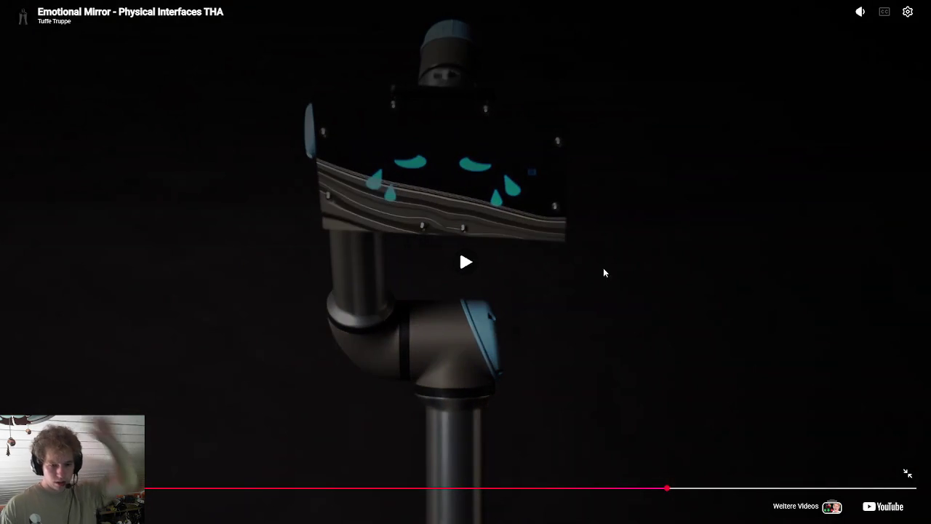
{"action": "left_click", "coordinate": [910, 470]}
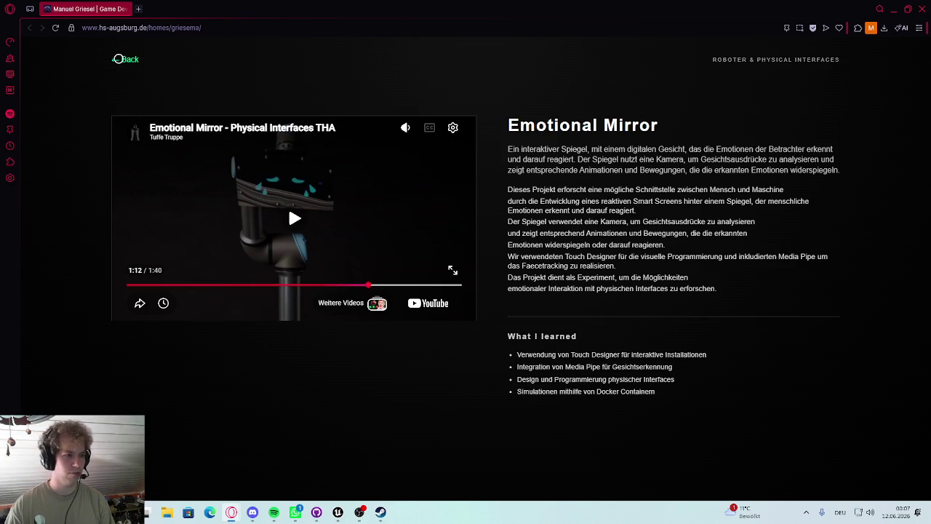
{"action": "left_click", "coordinate": [121, 61]}
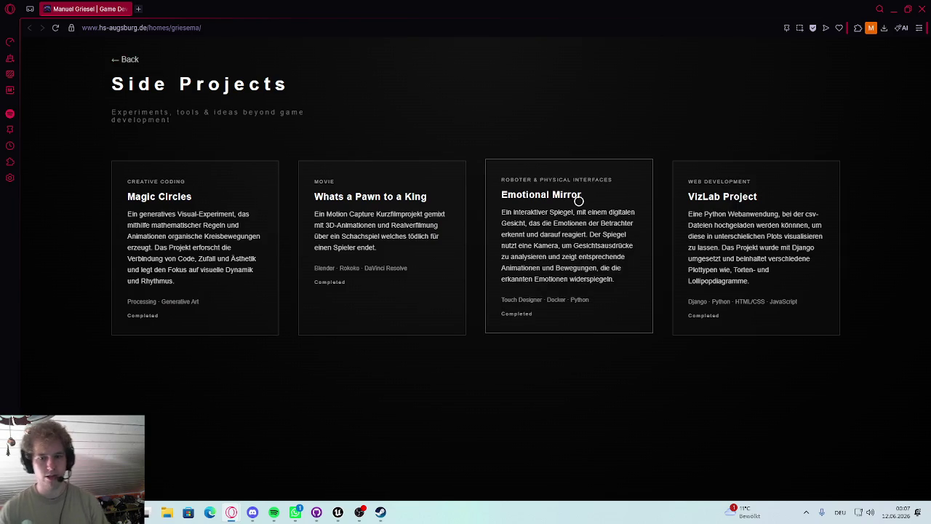
Open the VizLab Project page describing the Django CSV-plotting web app
{"action": "left_click", "coordinate": [734, 243]}
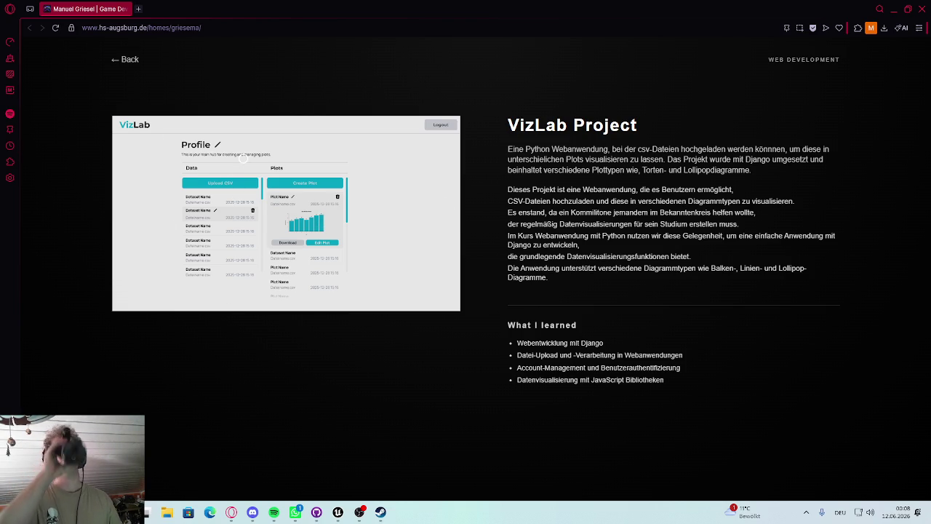
Toggle the sound mute and dismiss the stray Start menu and quick settings
{"action": "key", "text": "XF86AudioMute"}
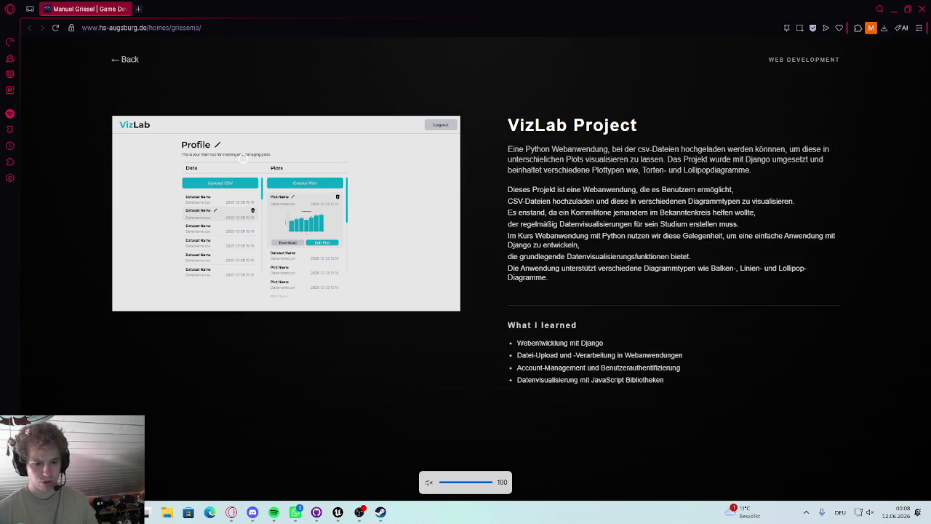
{"action": "key", "text": "super"}
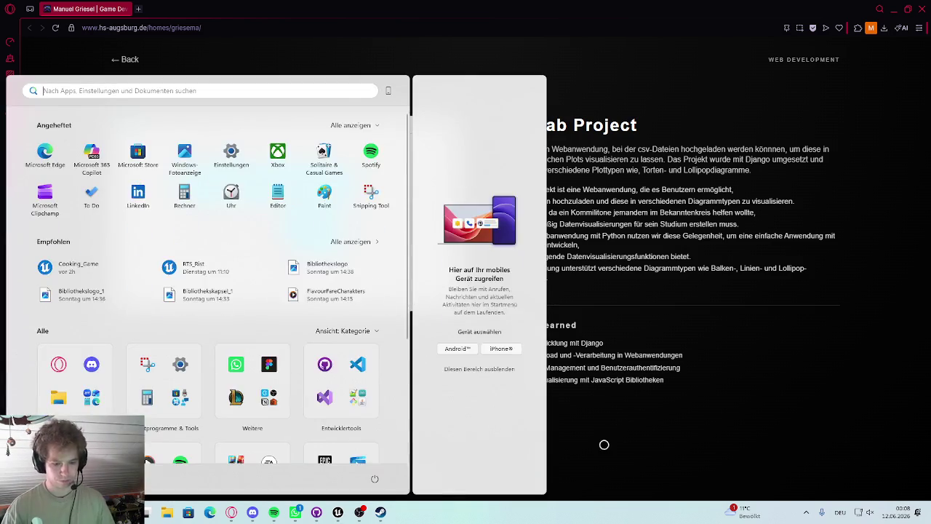
{"action": "key", "text": "super"}
{"action": "left_click", "coordinate": [870, 513]}
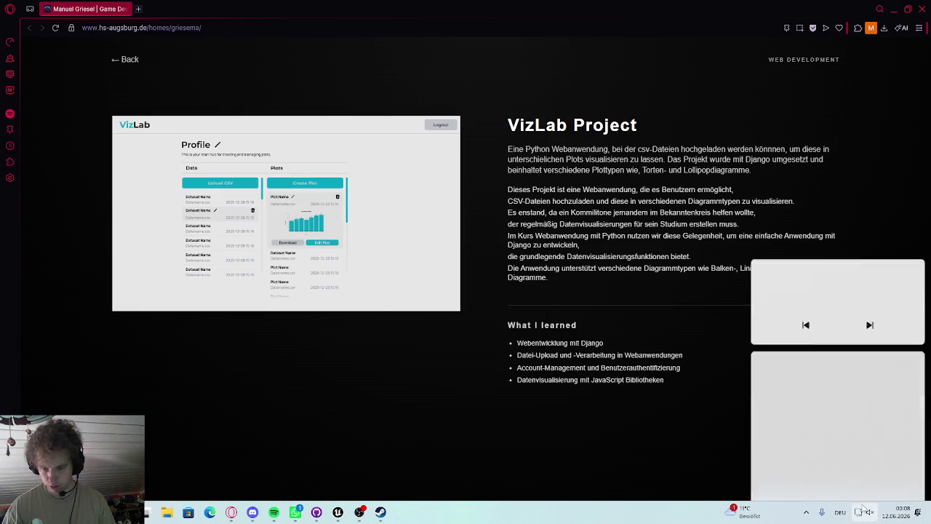
{"action": "left_click_drag", "start_coordinate": [590, 379], "coordinate": [595, 380]}
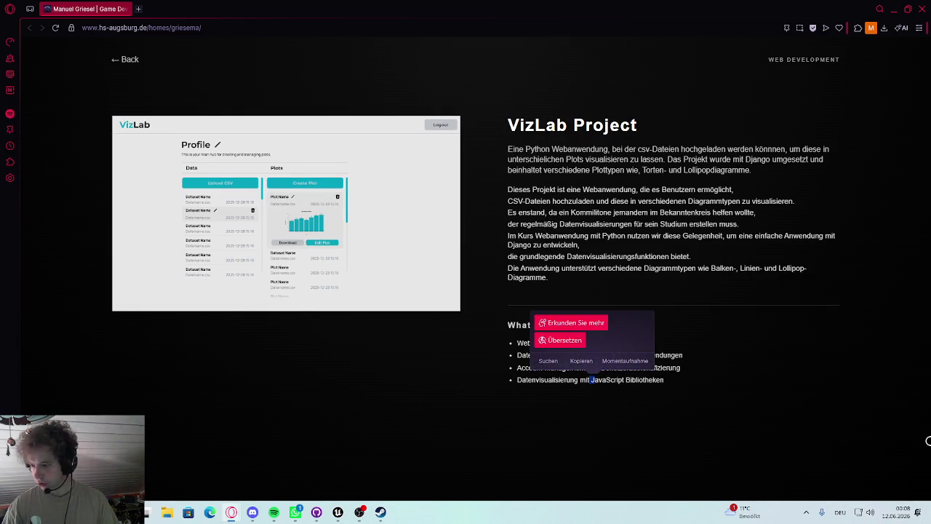
{"action": "key", "text": "alt+Tab"}
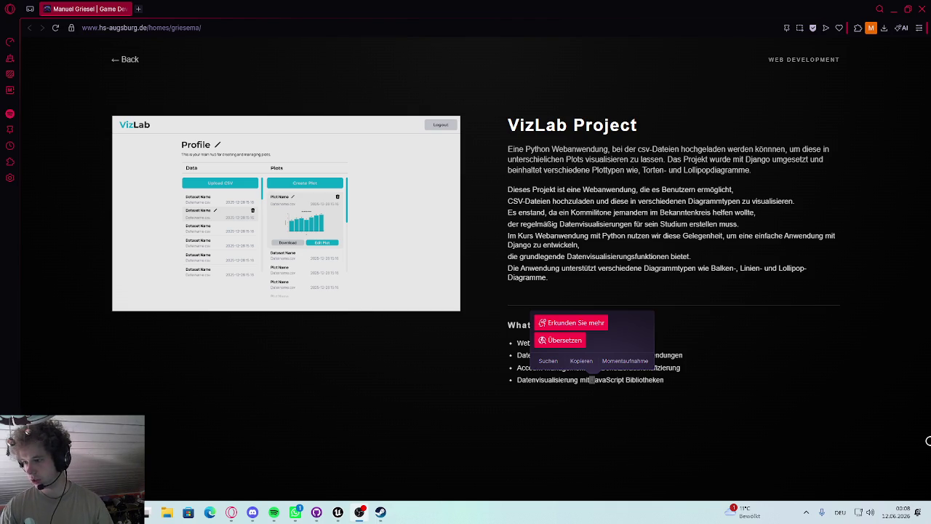
Select the VizLab What I learned list, then return to Side Projects
{"action": "left_click", "coordinate": [593, 379]}
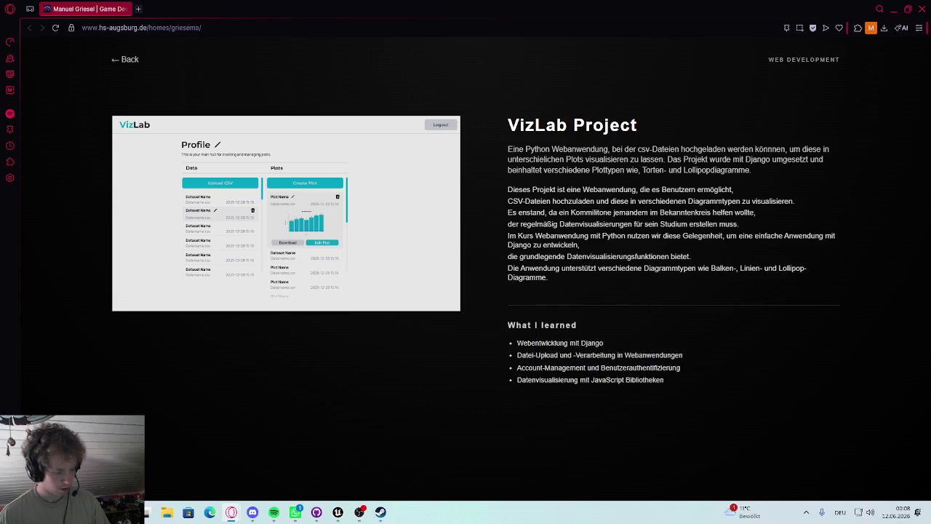
{"action": "left_click_drag", "start_coordinate": [536, 332], "coordinate": [630, 384]}
{"action": "left_click", "coordinate": [630, 385]}
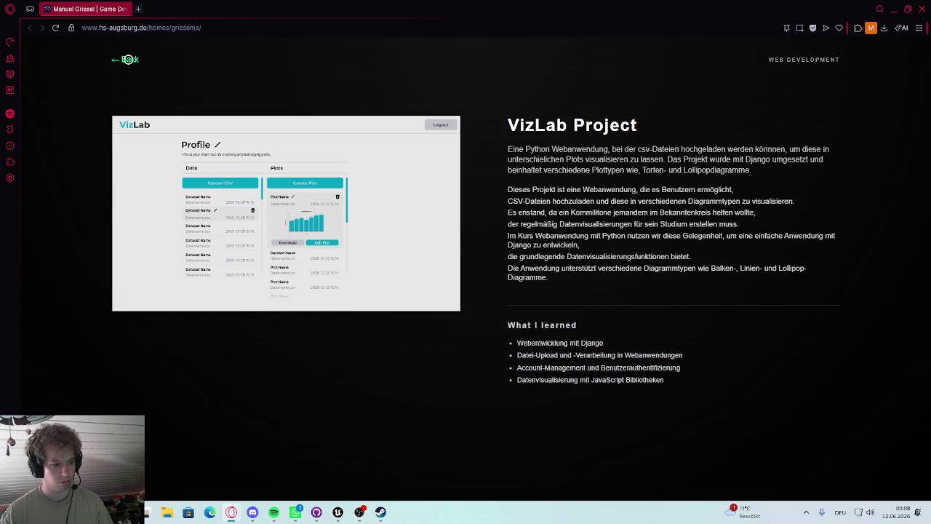
{"action": "left_click", "coordinate": [129, 58]}
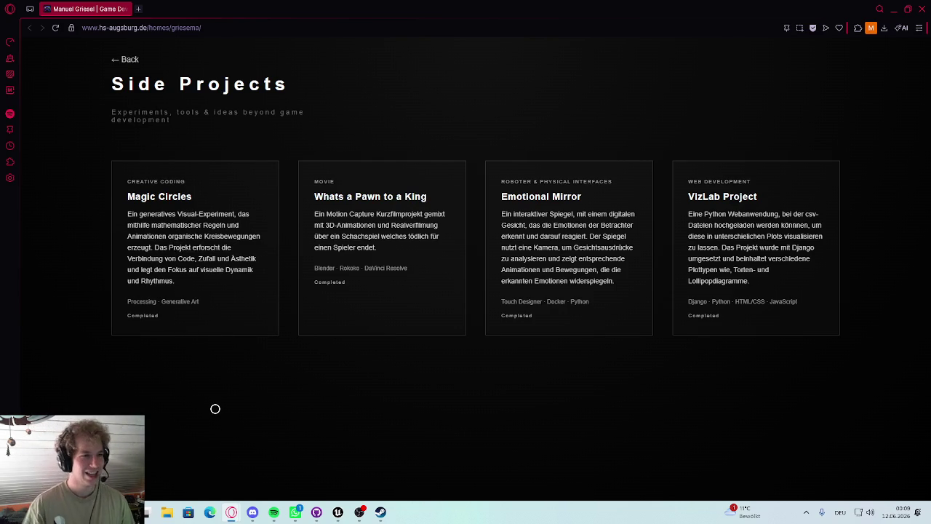
Visit the About page from the site's main page, return, and close the Opera window
{"action": "left_click", "coordinate": [126, 58]}
{"action": "left_click", "coordinate": [134, 299]}
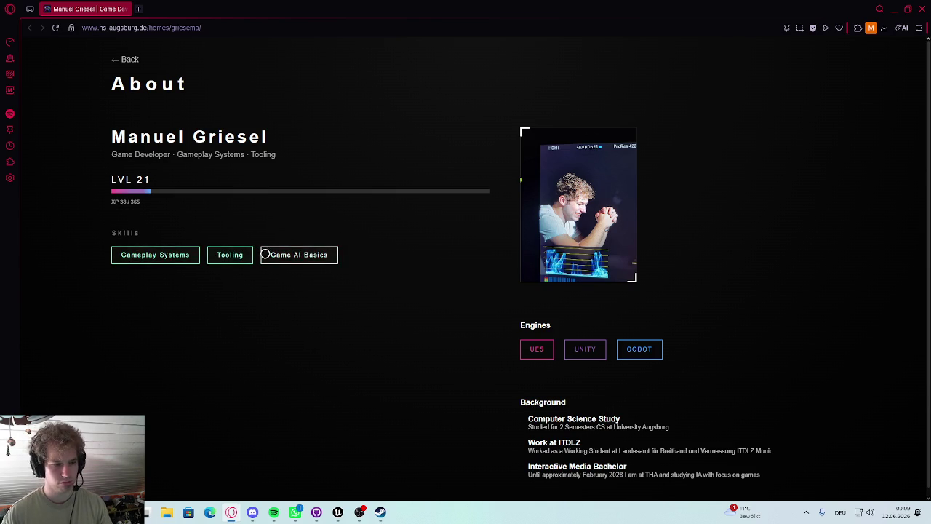
{"action": "left_click", "coordinate": [121, 49]}
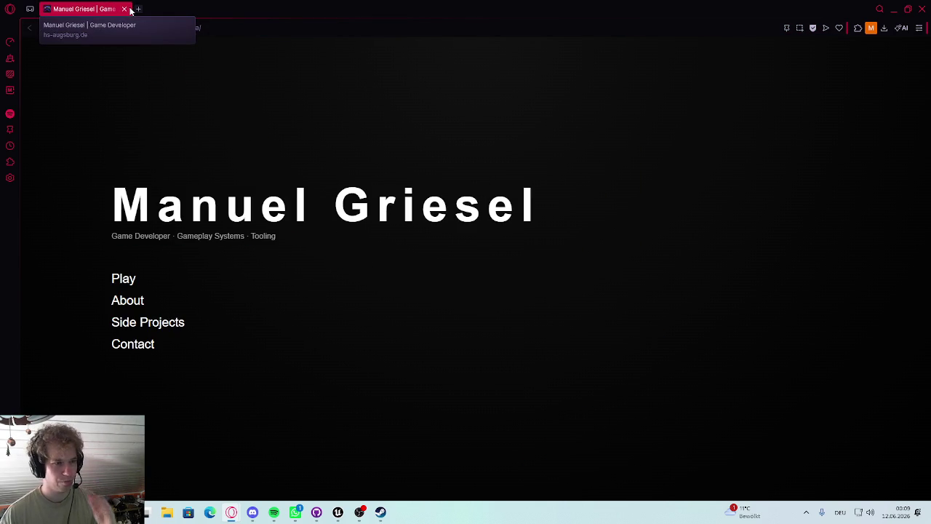
{"action": "left_click", "coordinate": [922, 9]}
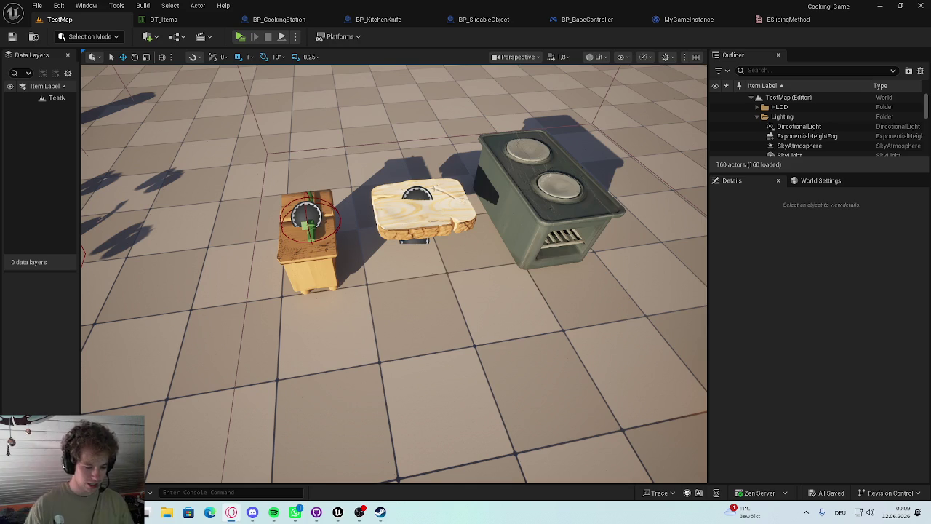
Start a play-test, walk to the counters, and cut a spawned tomato into wedges
{"action": "left_click", "coordinate": [241, 37]}
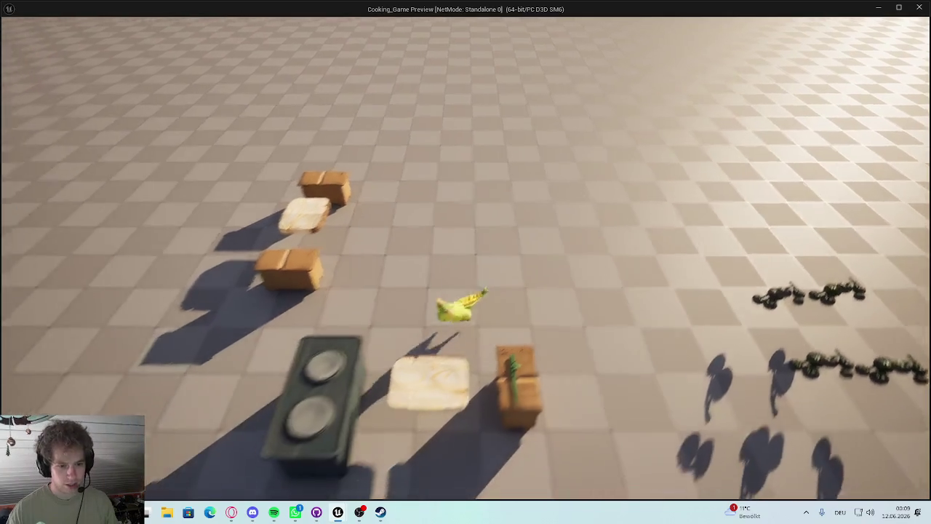
{"action": "key", "text": "i"}
{"action": "key", "text": "i"}
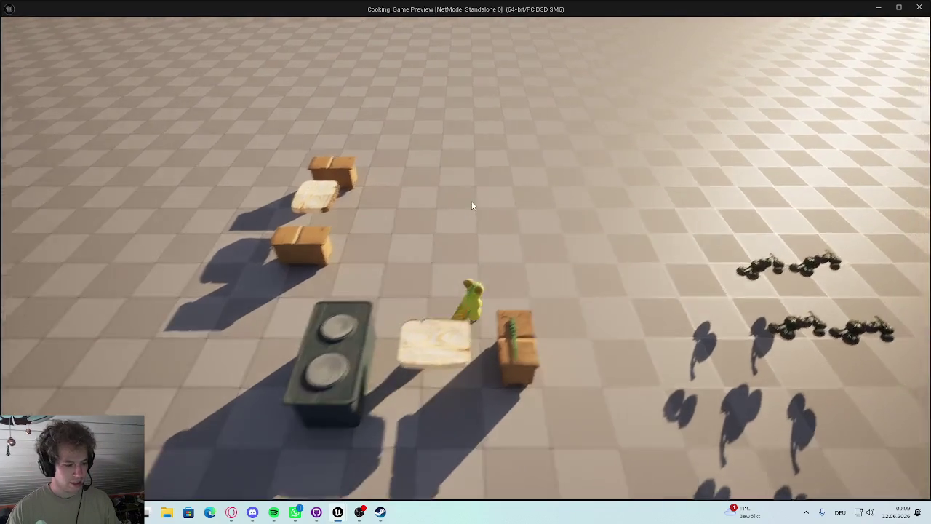
{"action": "key", "text": "a"}
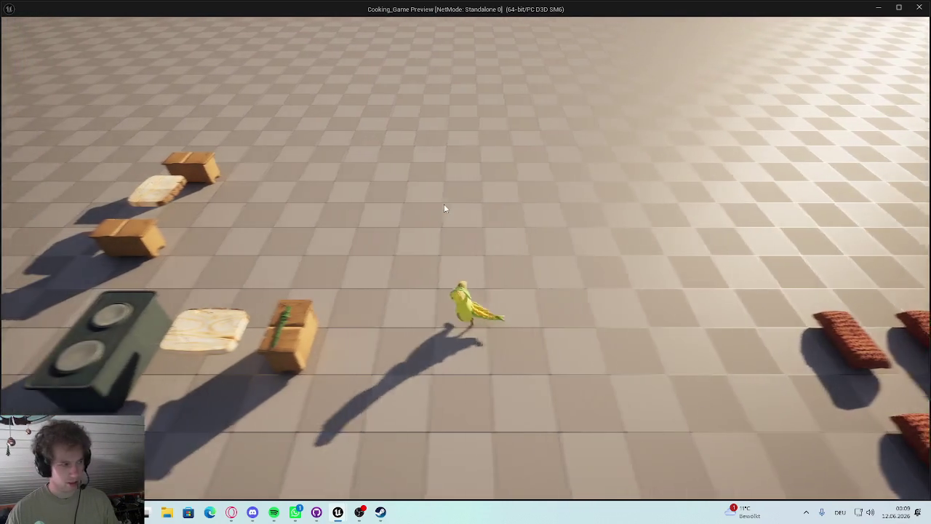
{"action": "key", "text": "i"}
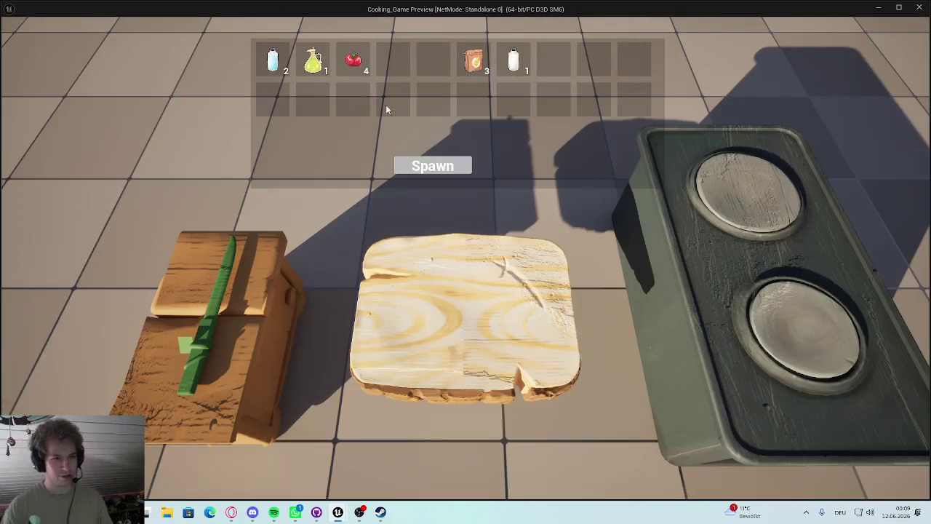
{"action": "left_click", "coordinate": [425, 175]}
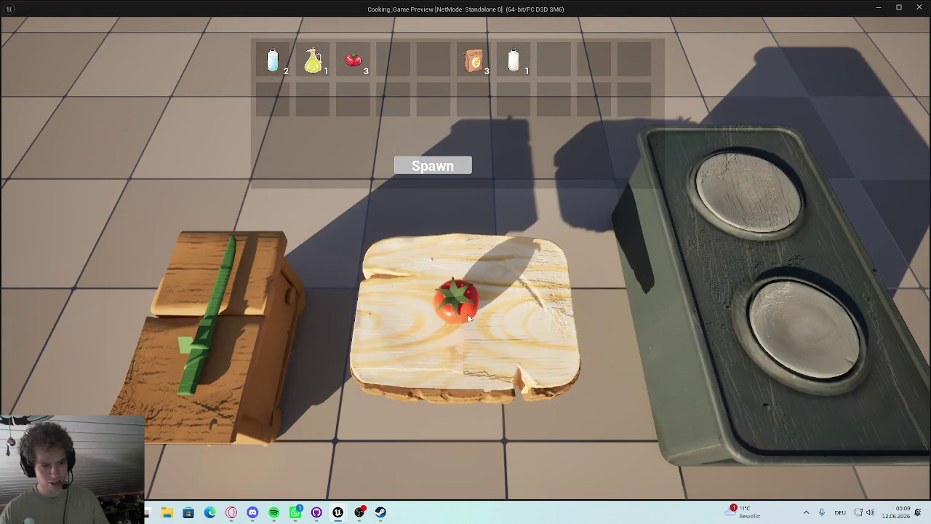
{"action": "left_click", "coordinate": [190, 326]}
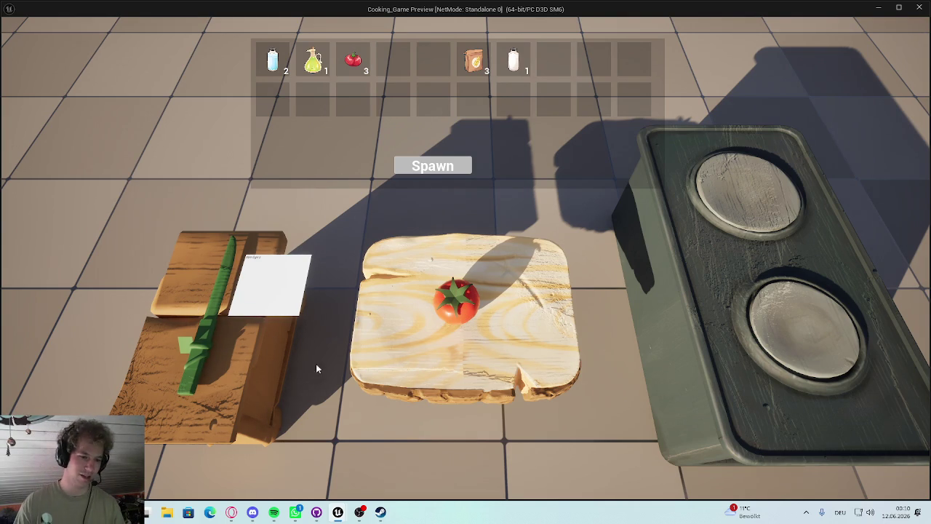
{"action": "left_click", "coordinate": [452, 302]}
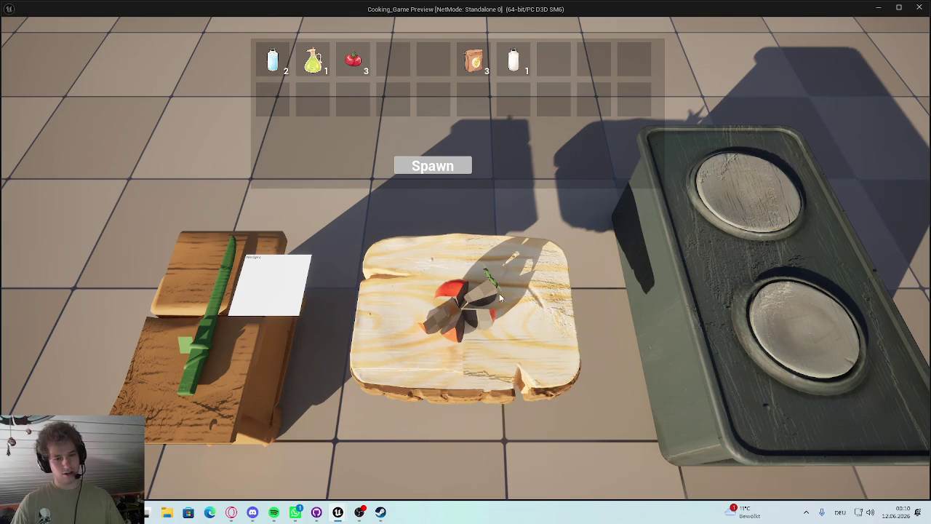
Spawn and cut a second tomato, then stop the play-test
{"action": "left_click", "coordinate": [447, 169]}
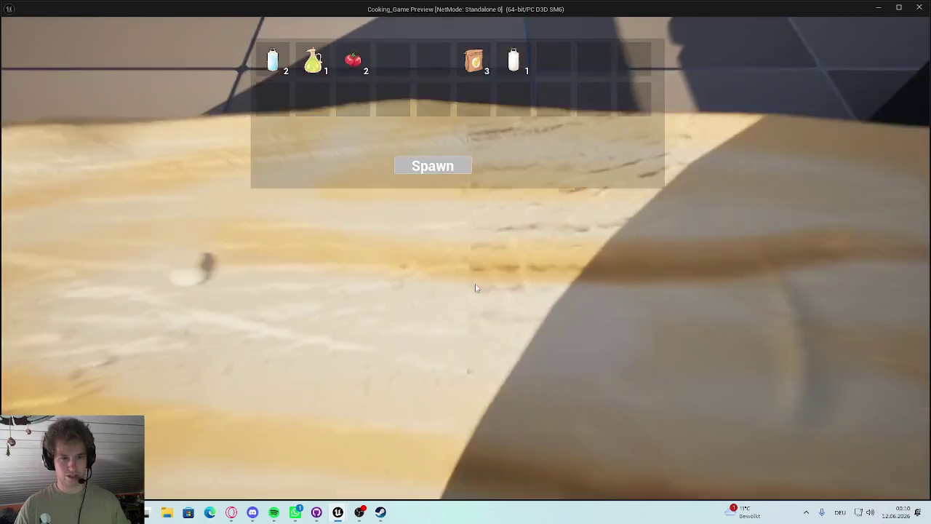
{"action": "left_click", "coordinate": [448, 291]}
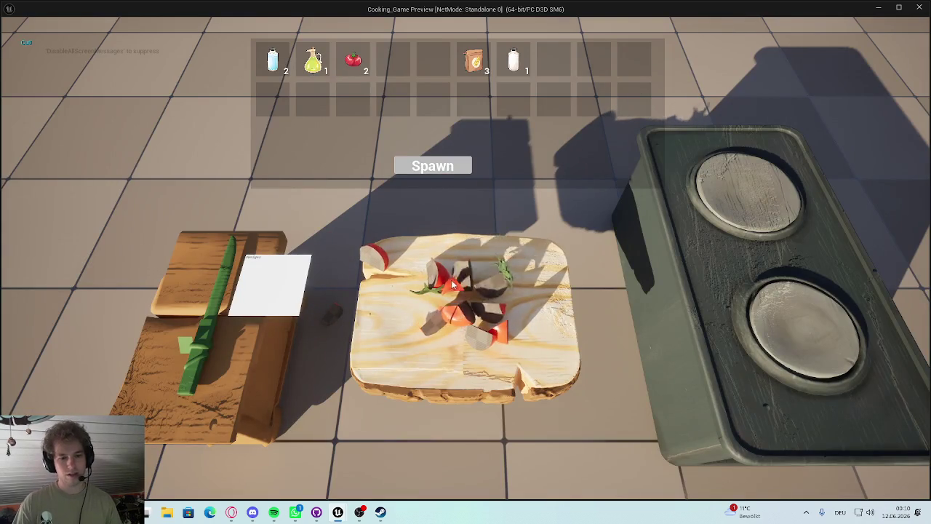
{"action": "key", "text": "Escape"}
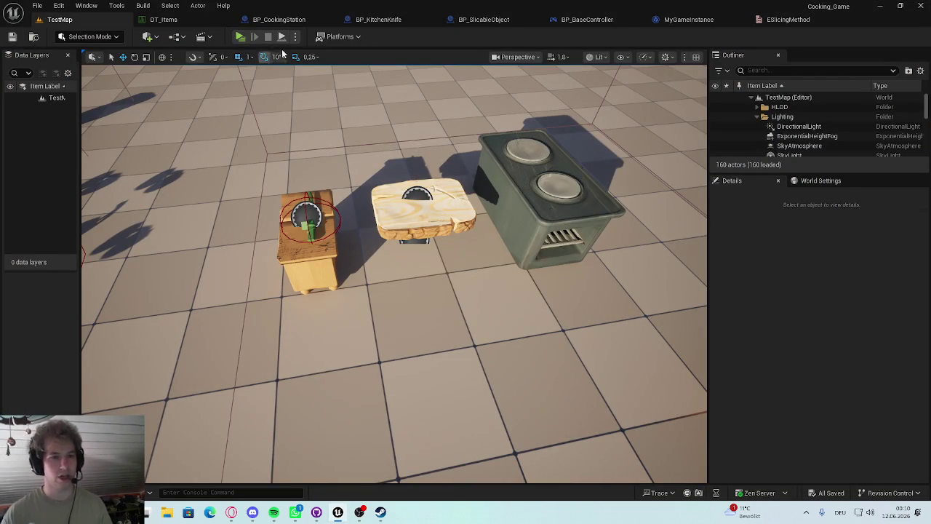
{"action": "left_click", "coordinate": [384, 21]}
{"action": "left_click", "coordinate": [291, 23]}
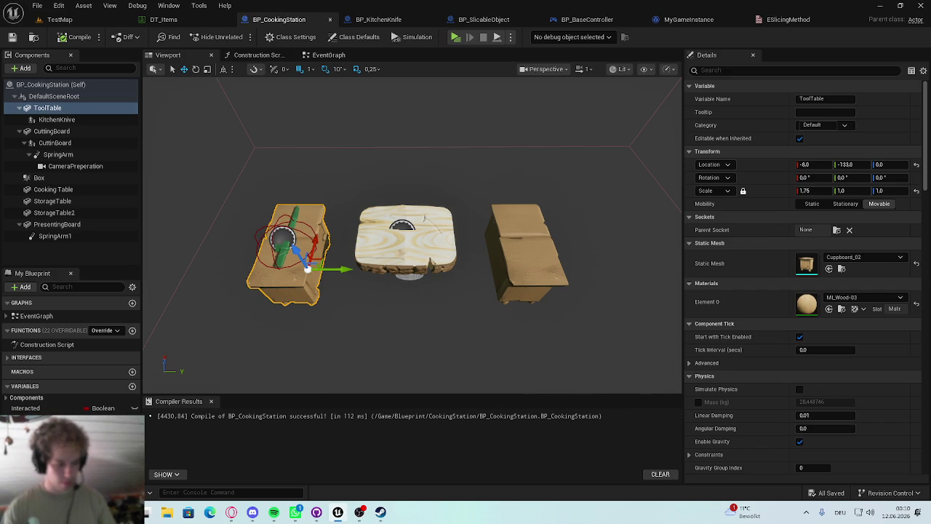
{"action": "left_click", "coordinate": [231, 513]}
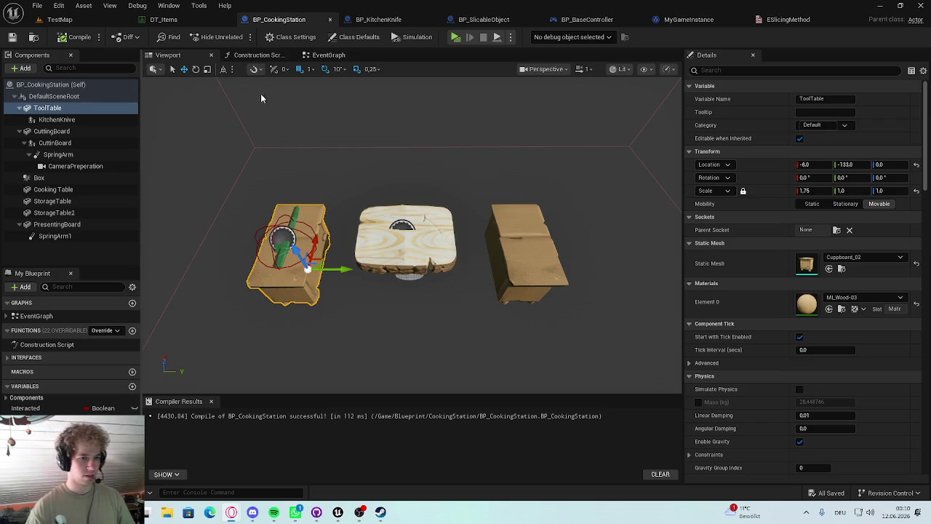
{"action": "left_click", "coordinate": [342, 56]}
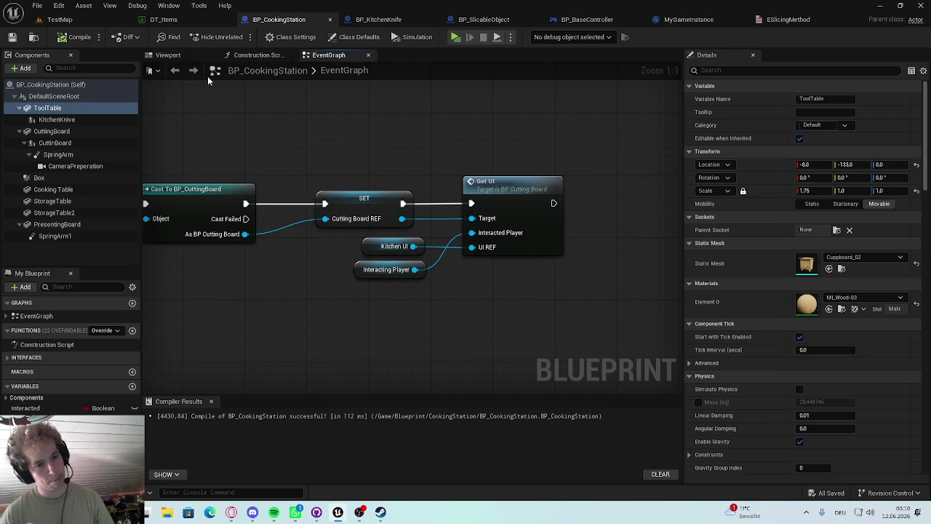
{"action": "left_click", "coordinate": [168, 55]}
{"action": "left_click", "coordinate": [80, 21]}
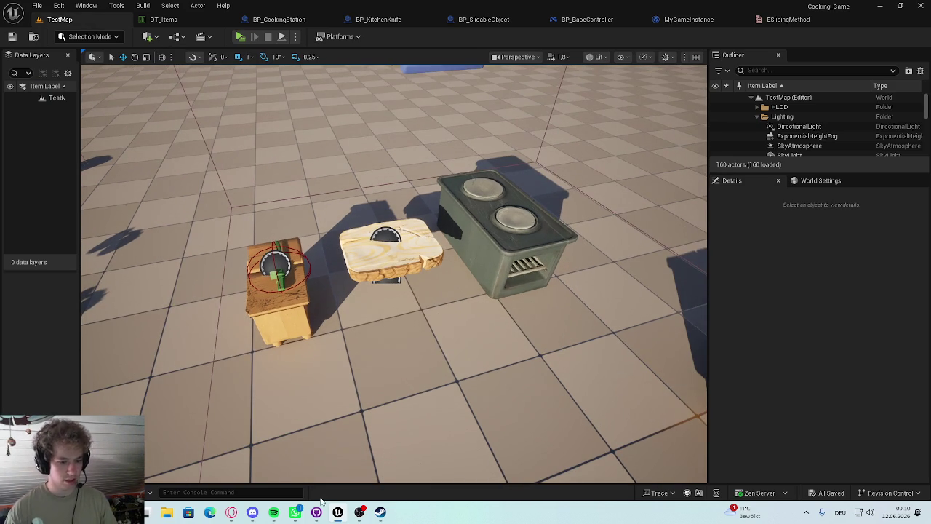
{"action": "left_click", "coordinate": [363, 21]}
Move the Get Game Instance node up beside the Cast node and save the blueprint
{"action": "scroll", "coordinate": [463, 272], "scroll_direction": "down", "scroll_amount": 2}
{"action": "scroll", "coordinate": [395, 240], "scroll_direction": "up", "scroll_amount": 2}
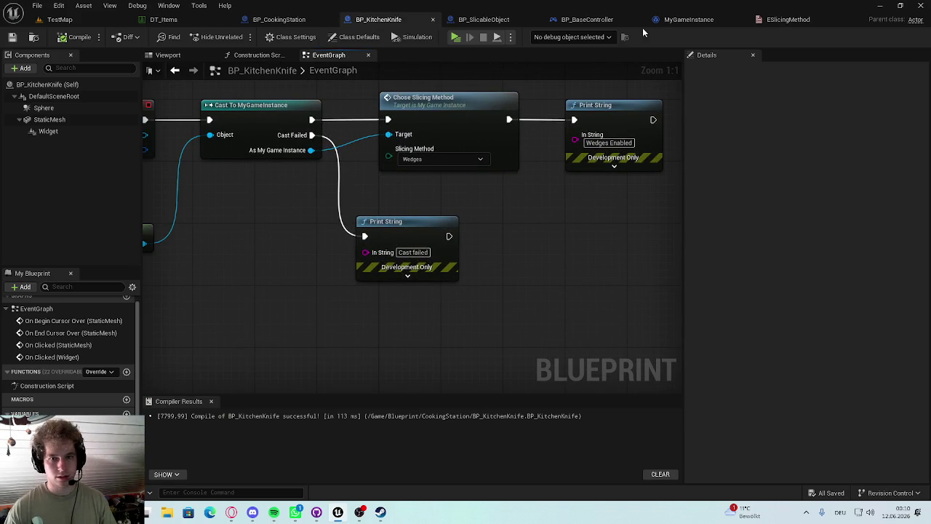
{"action": "scroll", "coordinate": [541, 148], "scroll_direction": "down", "scroll_amount": 3}
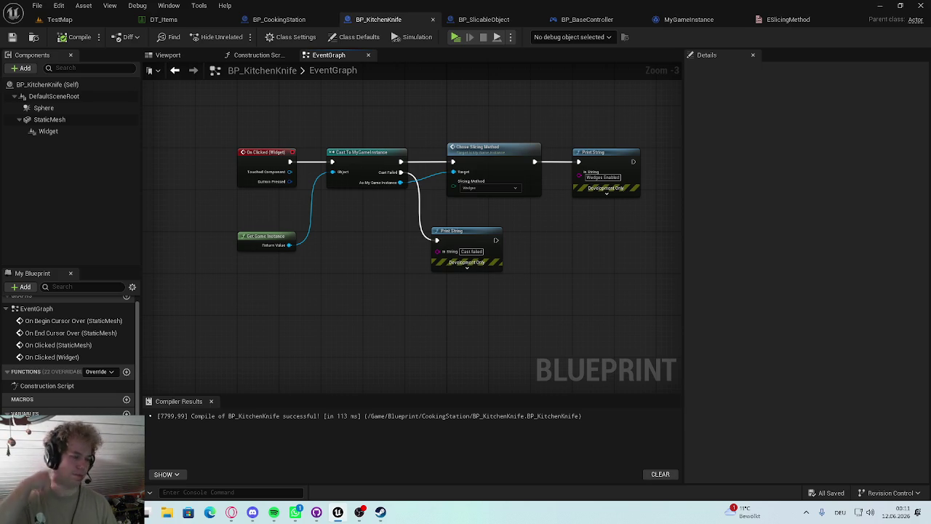
{"action": "scroll", "coordinate": [277, 236], "scroll_direction": "up", "scroll_amount": 4}
{"action": "mouse_move", "coordinate": [264, 236]}
{"action": "left_mouse_down"}
{"action": "mouse_move", "coordinate": [262, 177]}
{"action": "mouse_move", "coordinate": [264, 192]}
{"action": "left_mouse_up"}
{"action": "left_click", "coordinate": [313, 211]}
{"action": "key", "text": "ctrl+s"}
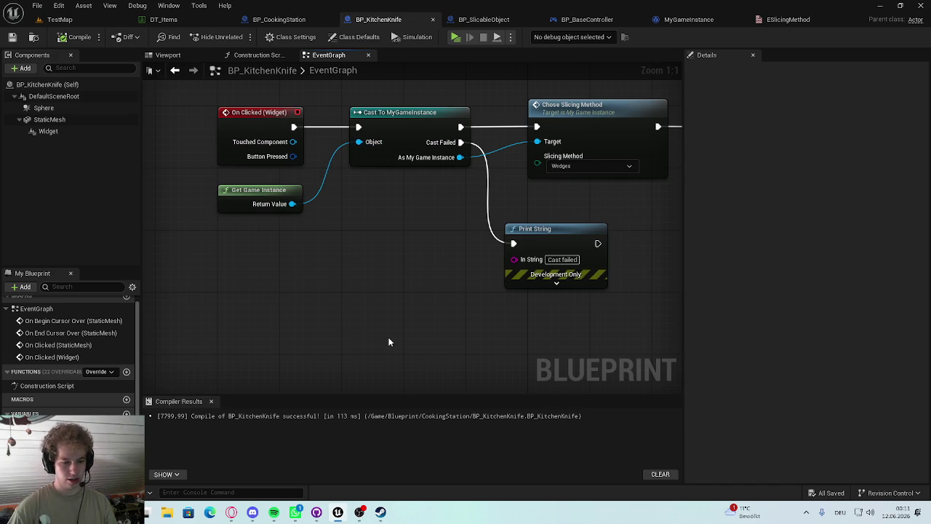
Nudge the Print String node right and move the slicing and print nodes rightward
{"action": "mouse_move", "coordinate": [575, 231]}
{"action": "left_mouse_down"}
{"action": "mouse_move", "coordinate": [616, 232]}
{"action": "mouse_move", "coordinate": [589, 231]}
{"action": "mouse_move", "coordinate": [600, 227]}
{"action": "mouse_move", "coordinate": [597, 247]}
{"action": "left_mouse_up"}
{"action": "left_click", "coordinate": [436, 213]}
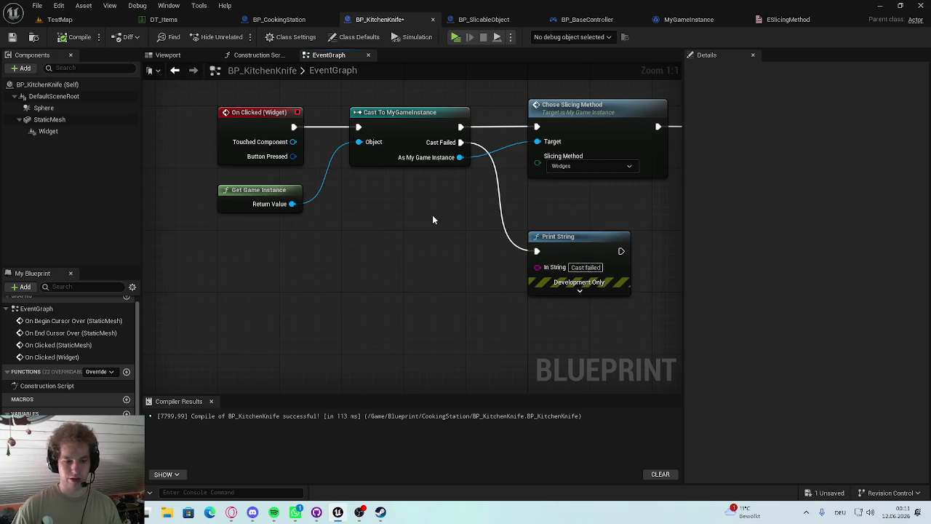
{"action": "mouse_move", "coordinate": [297, 513]}
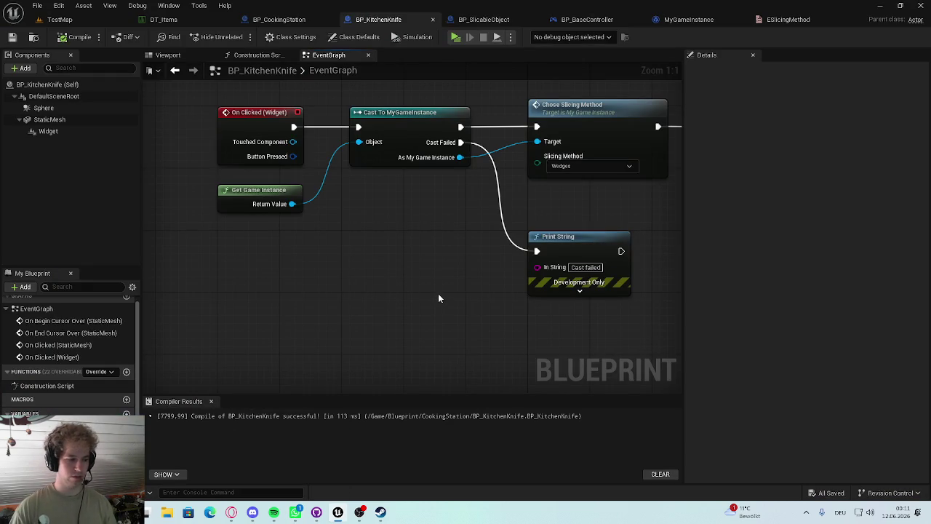
{"action": "left_click_drag", "start_coordinate": [496, 267], "coordinate": [414, 262]}
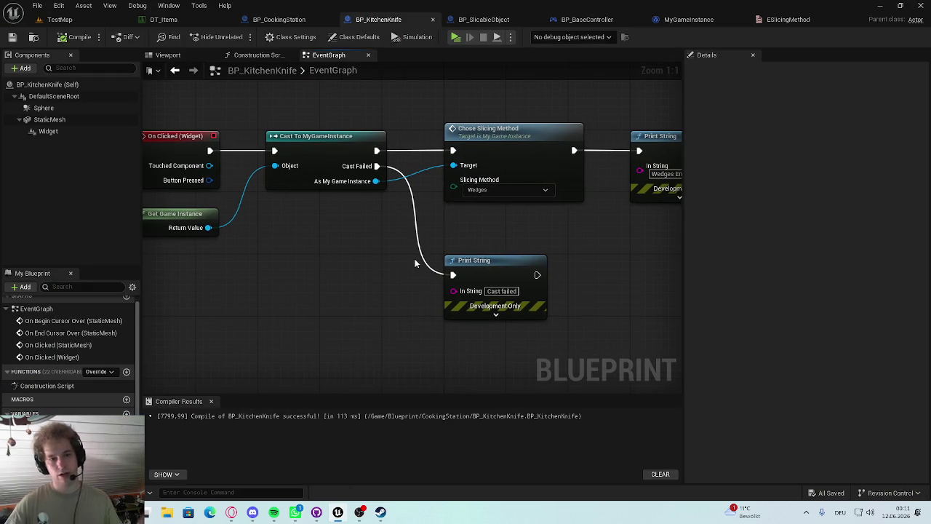
{"action": "left_click_drag", "start_coordinate": [415, 178], "coordinate": [306, 168]}
{"action": "scroll", "coordinate": [306, 169], "scroll_direction": "down", "scroll_amount": 2}
{"action": "mouse_move", "coordinate": [543, 125]}
{"action": "left_mouse_down"}
{"action": "mouse_move", "coordinate": [369, 295]}
{"action": "mouse_move", "coordinate": [473, 129]}
{"action": "mouse_move", "coordinate": [360, 294]}
{"action": "left_mouse_up"}
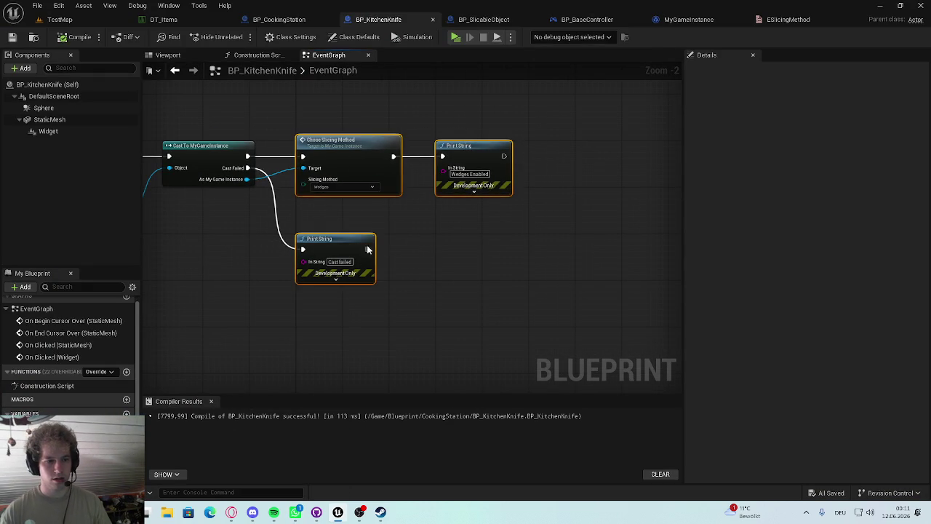
{"action": "left_click_drag", "start_coordinate": [350, 145], "coordinate": [486, 145]}
{"action": "left_click", "coordinate": [338, 112]}
Shift the slicing method and print nodes left toward the Cast node and save
{"action": "scroll", "coordinate": [377, 289], "scroll_direction": "up", "scroll_amount": 2}
{"action": "left_click_drag", "start_coordinate": [378, 290], "coordinate": [470, 355]}
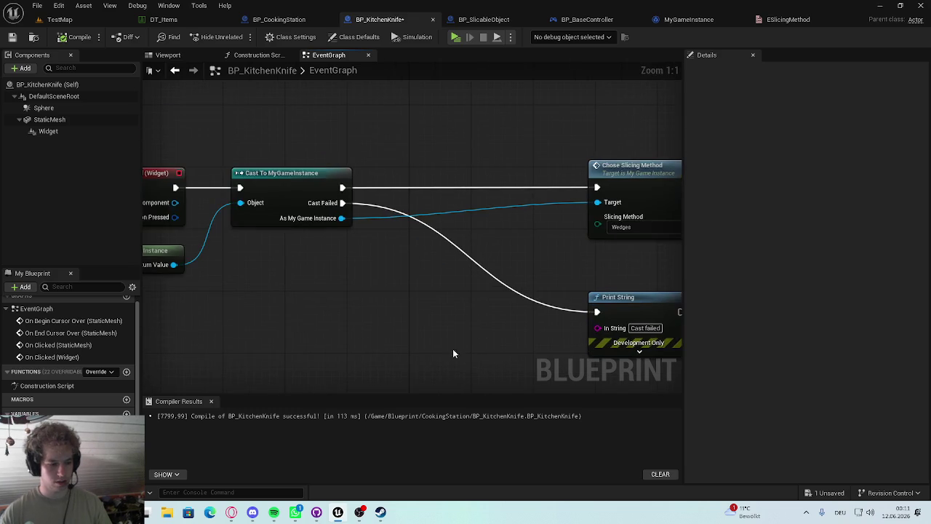
{"action": "scroll", "coordinate": [297, 304], "scroll_direction": "down", "scroll_amount": 2}
{"action": "left_click_drag", "start_coordinate": [602, 186], "coordinate": [509, 305]}
{"action": "mouse_move", "coordinate": [509, 238]}
{"action": "left_mouse_down"}
{"action": "mouse_move", "coordinate": [369, 203]}
{"action": "mouse_move", "coordinate": [310, 172]}
{"action": "left_mouse_up"}
{"action": "left_click", "coordinate": [310, 171]}
{"action": "key", "text": "ctrl+s"}
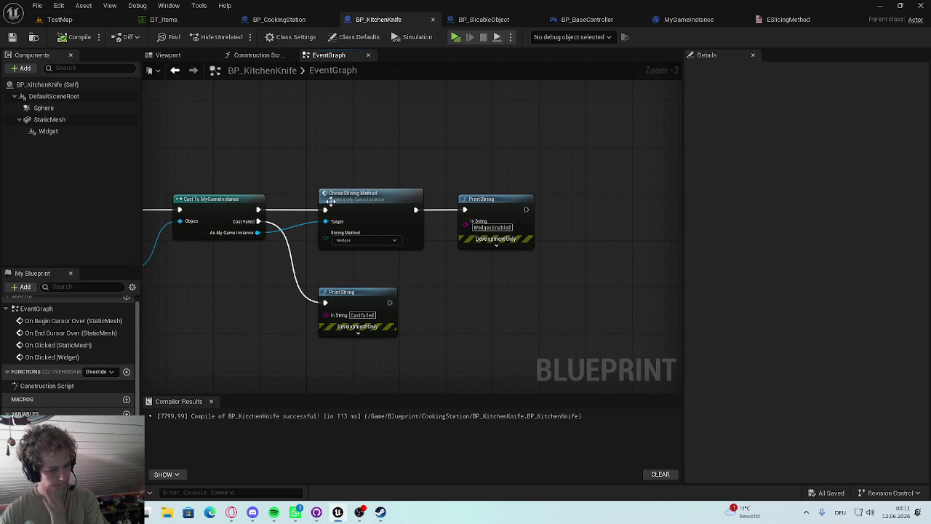
Set the Chose Slicing Method dropdown to Sticks and return to TestMap
{"action": "left_click", "coordinate": [360, 241]}
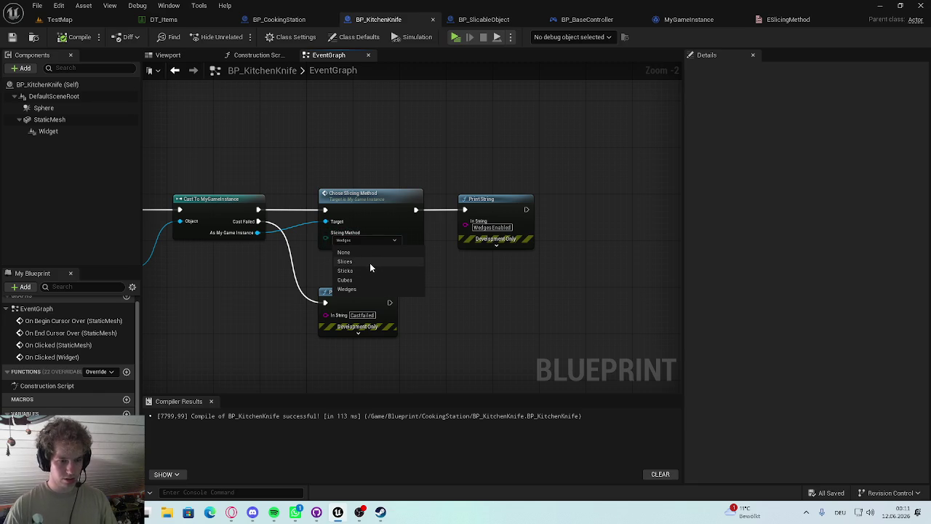
{"action": "left_click", "coordinate": [371, 265]}
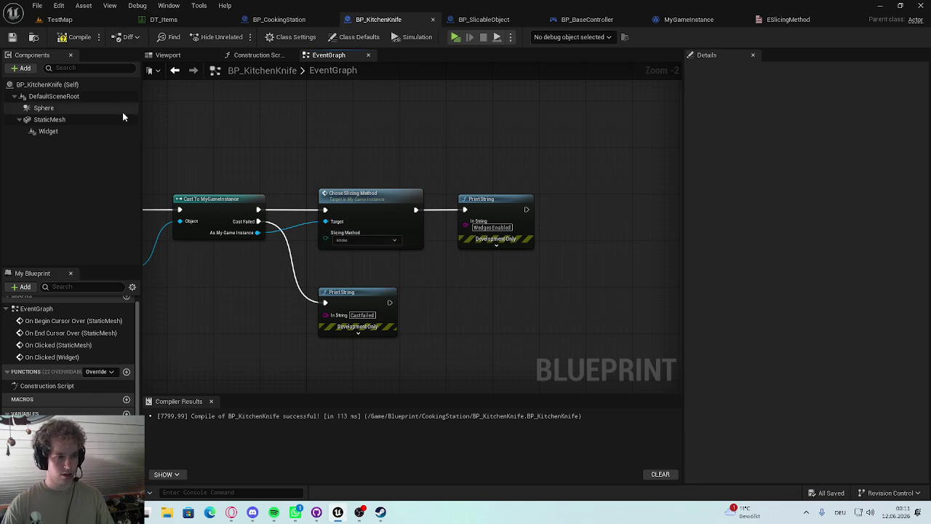
{"action": "left_click", "coordinate": [64, 21]}
{"action": "left_click", "coordinate": [384, 21]}
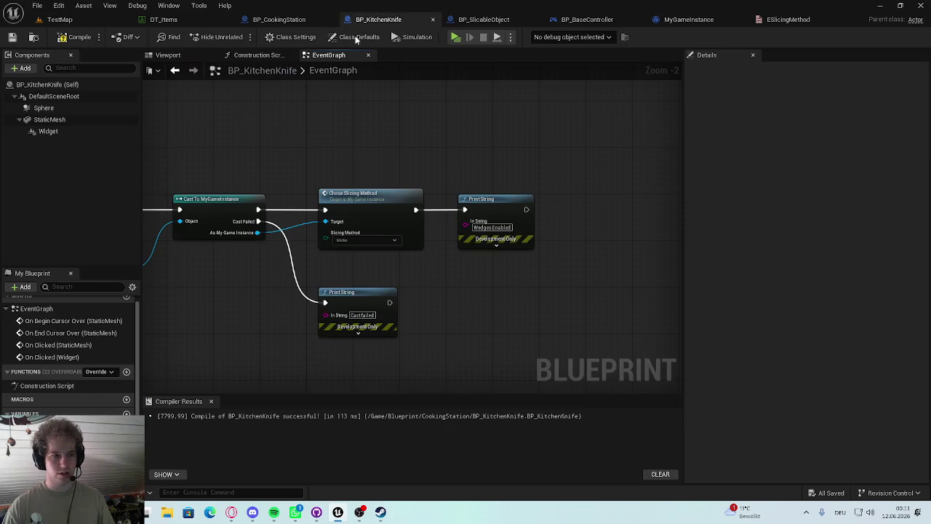
{"action": "left_click", "coordinate": [71, 20]}
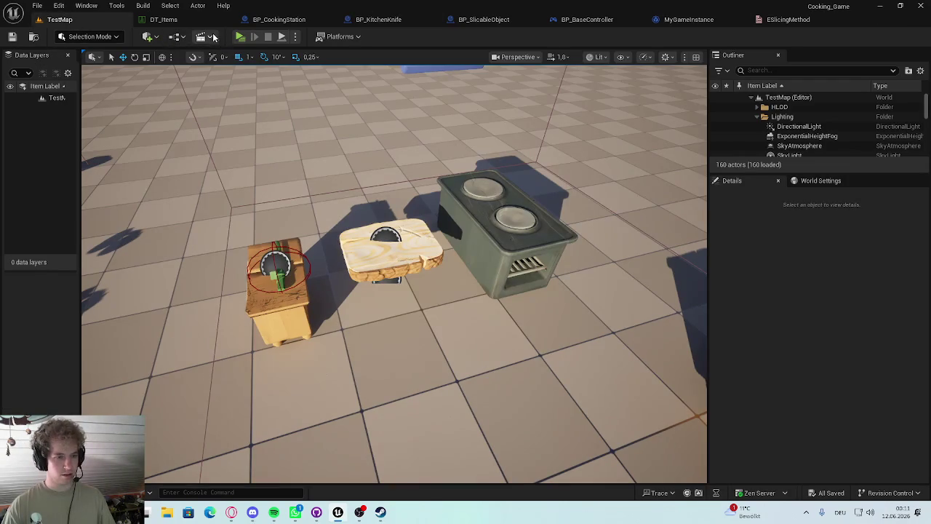
Play-test the level, spawning a tomato on the board and cutting it with Sticks
{"action": "left_click", "coordinate": [240, 36]}
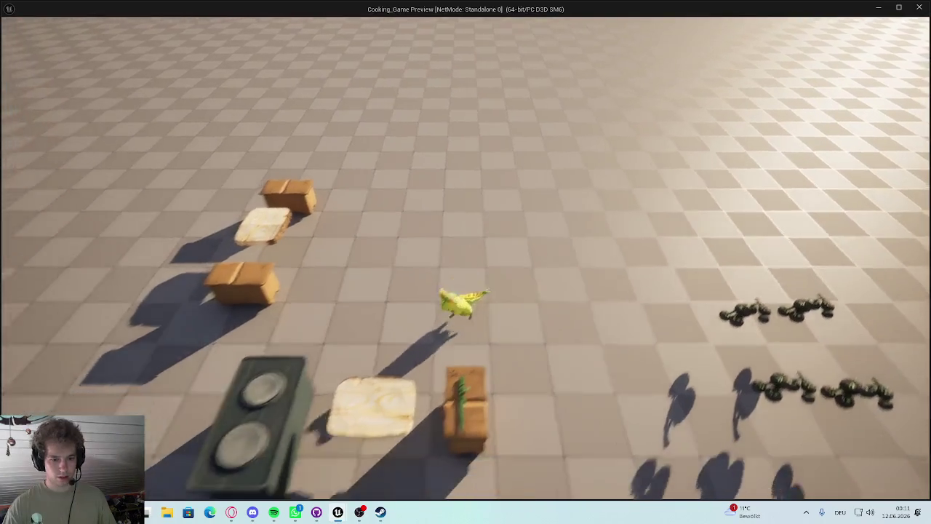
{"action": "key", "text": "i"}
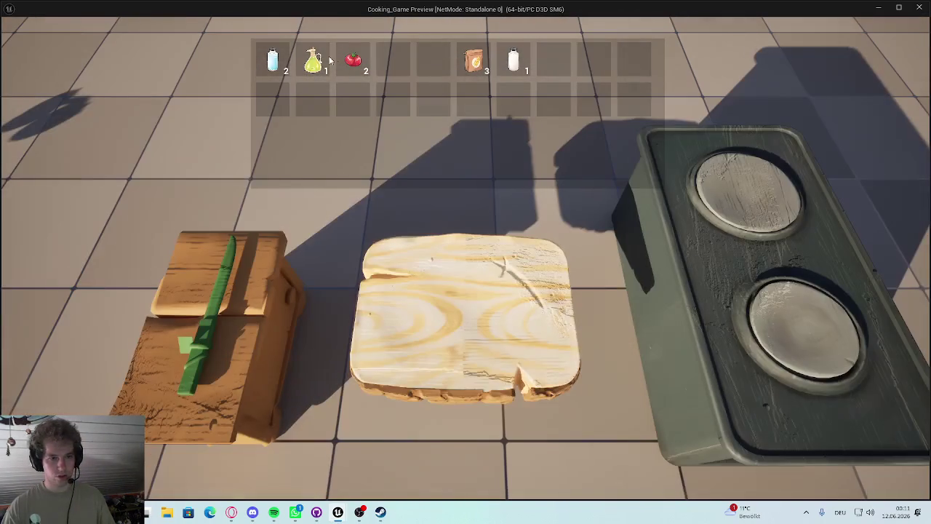
{"action": "left_click", "coordinate": [354, 62]}
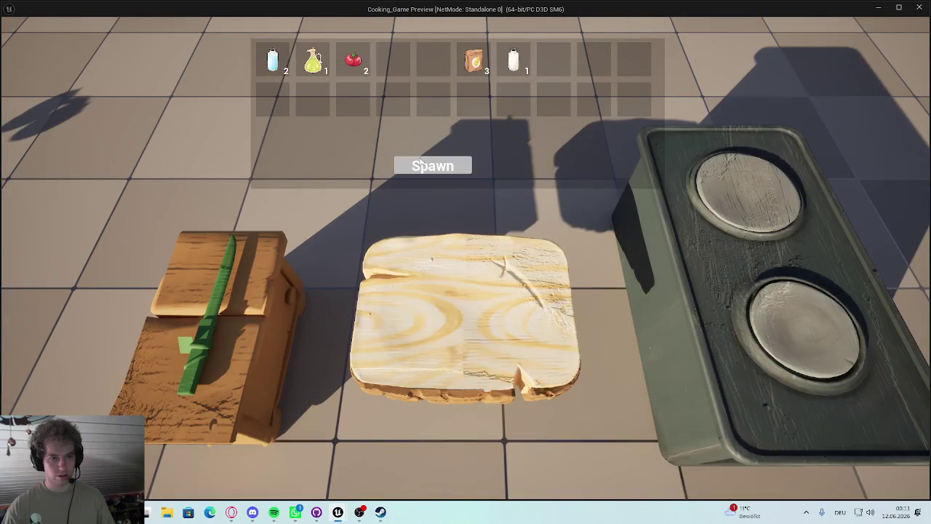
{"action": "left_click", "coordinate": [433, 166]}
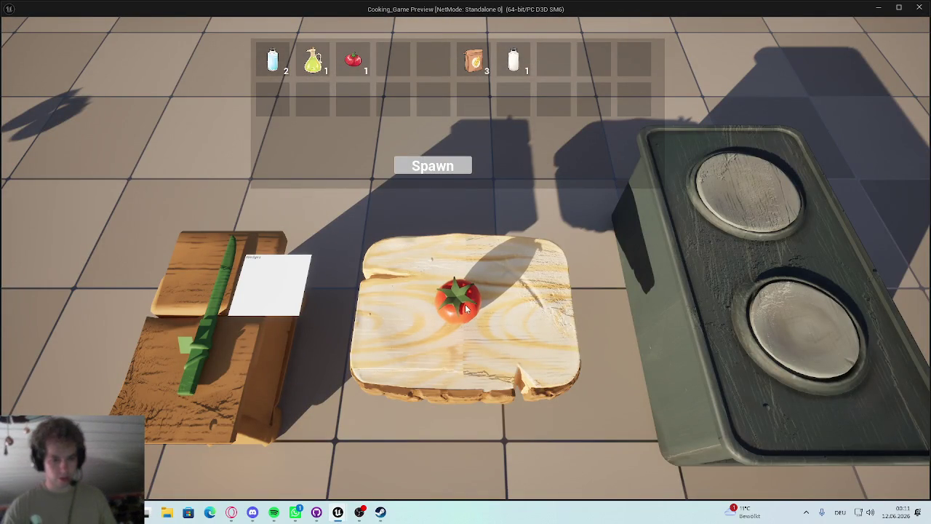
{"action": "left_click", "coordinate": [271, 281]}
{"action": "left_click", "coordinate": [463, 297]}
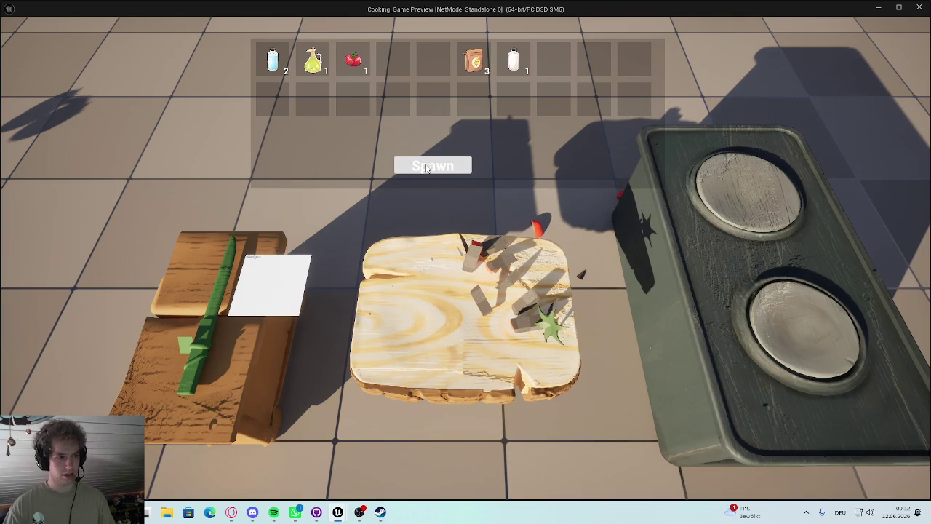
{"action": "key", "text": "Escape"}
Set the knife blueprint's slicing method to Cubes
{"action": "left_click", "coordinate": [379, 19]}
{"action": "left_click", "coordinate": [362, 240]}
{"action": "left_click", "coordinate": [372, 279]}
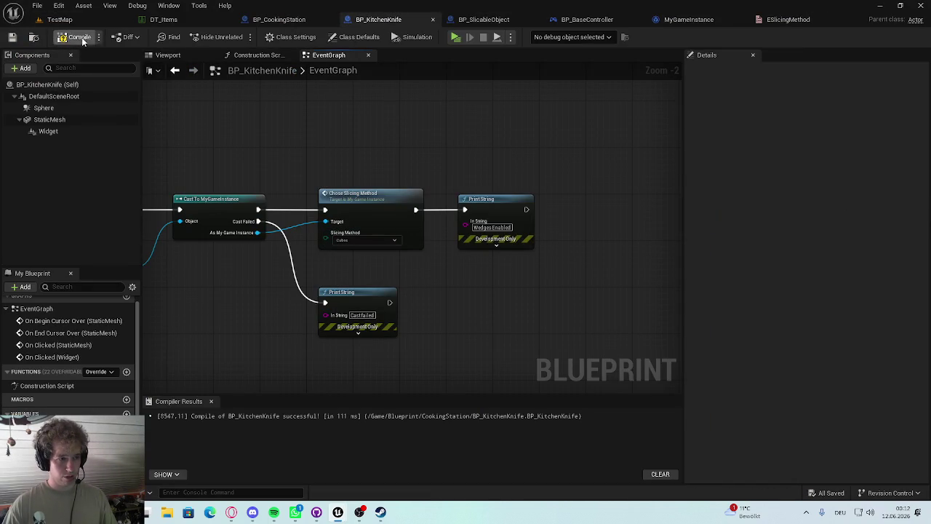
Play-test from TestMap, dicing a spawned tomato into cubes on the board, then stop
{"action": "left_click", "coordinate": [57, 19]}
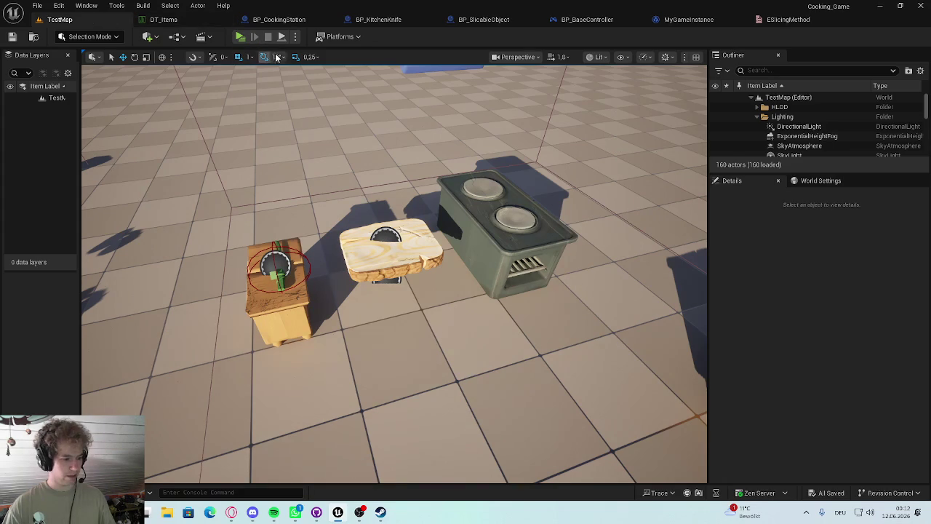
{"action": "left_click", "coordinate": [240, 36]}
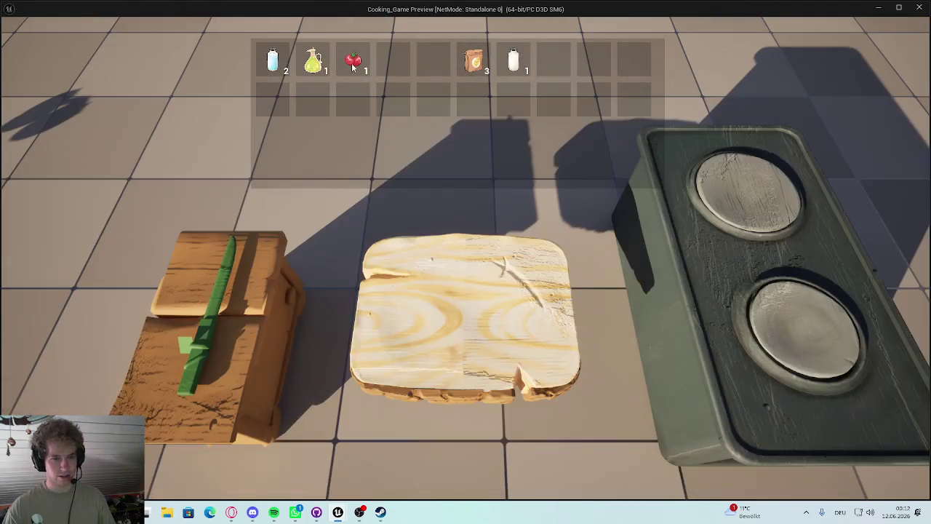
{"action": "left_click", "coordinate": [352, 60]}
{"action": "left_click", "coordinate": [433, 166]}
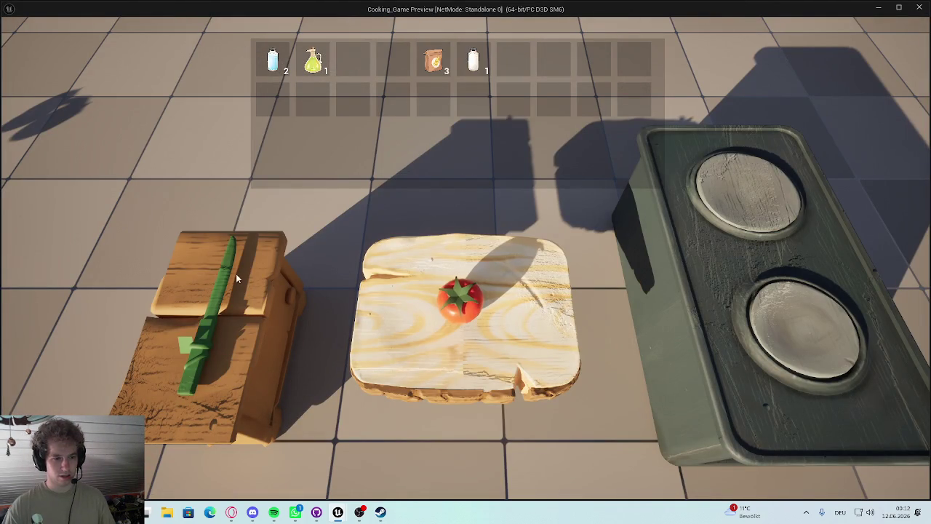
{"action": "left_click", "coordinate": [459, 297]}
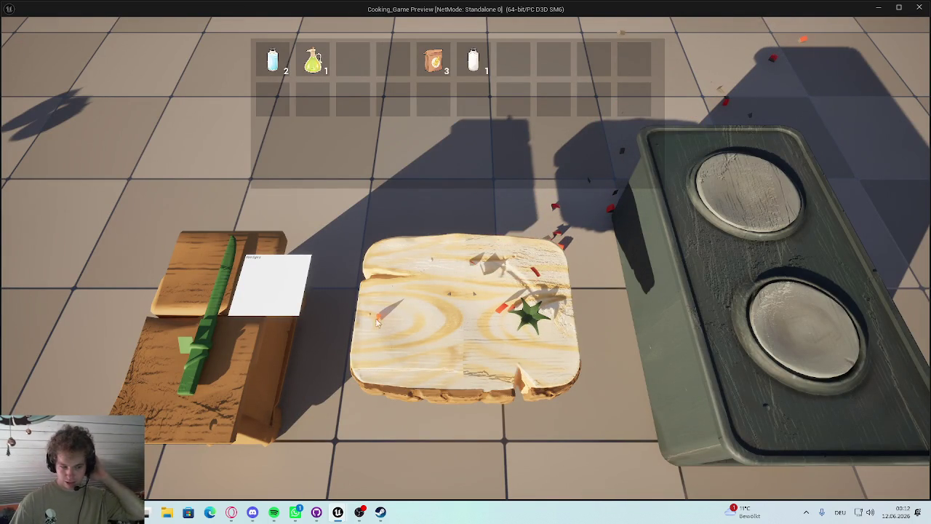
{"action": "key", "text": "Escape"}
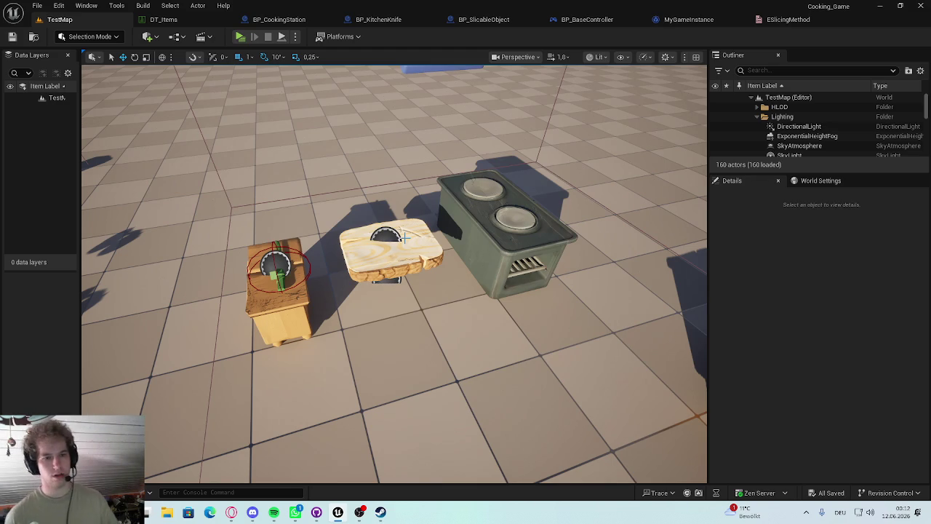
Set BP_KitchenKnife's Chose Slicing Method back to Wedges, save and compile, and return to TestMap
{"action": "left_click", "coordinate": [489, 21]}
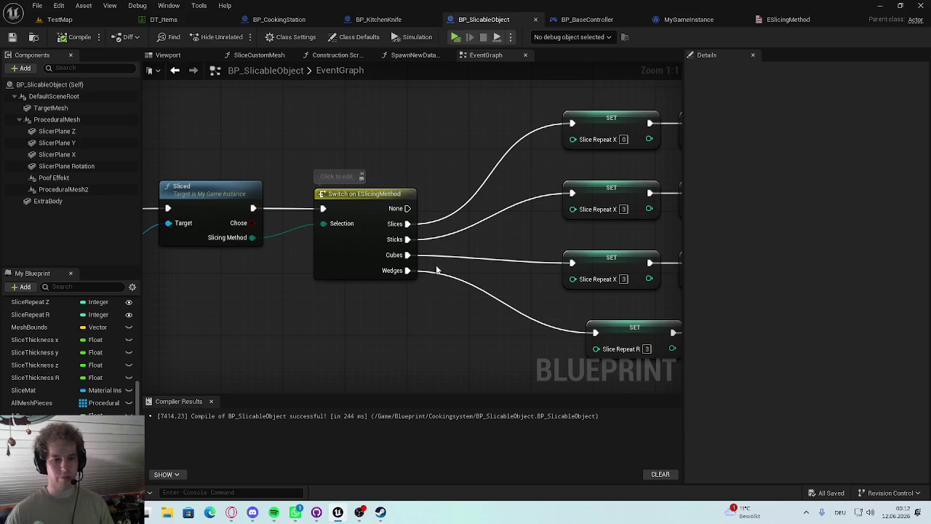
{"action": "left_click", "coordinate": [379, 20]}
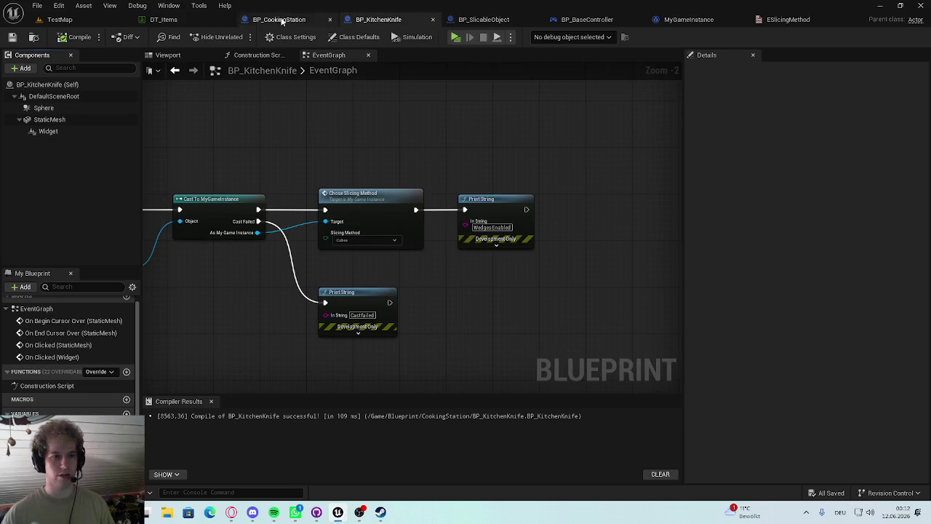
{"action": "left_click", "coordinate": [364, 240]}
{"action": "left_click", "coordinate": [360, 291]}
{"action": "key", "text": "ctrl+s"}
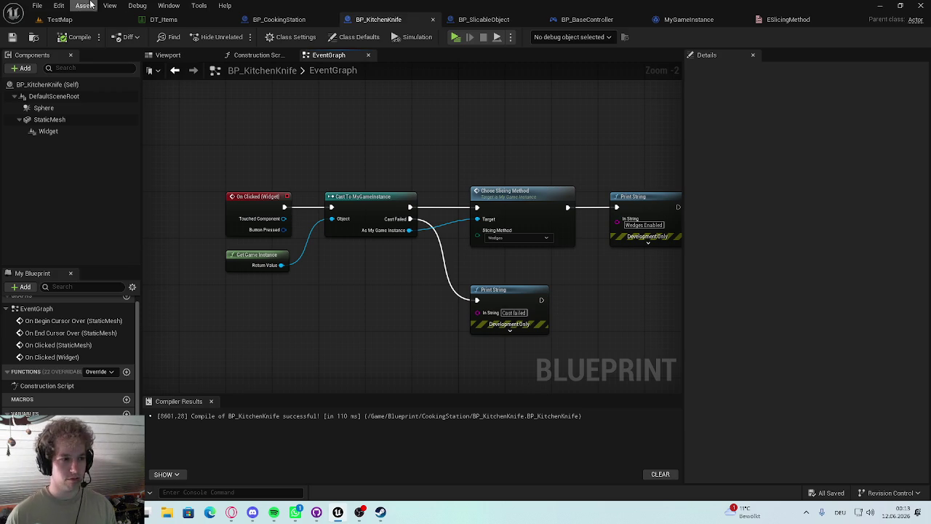
{"action": "left_click", "coordinate": [59, 20]}
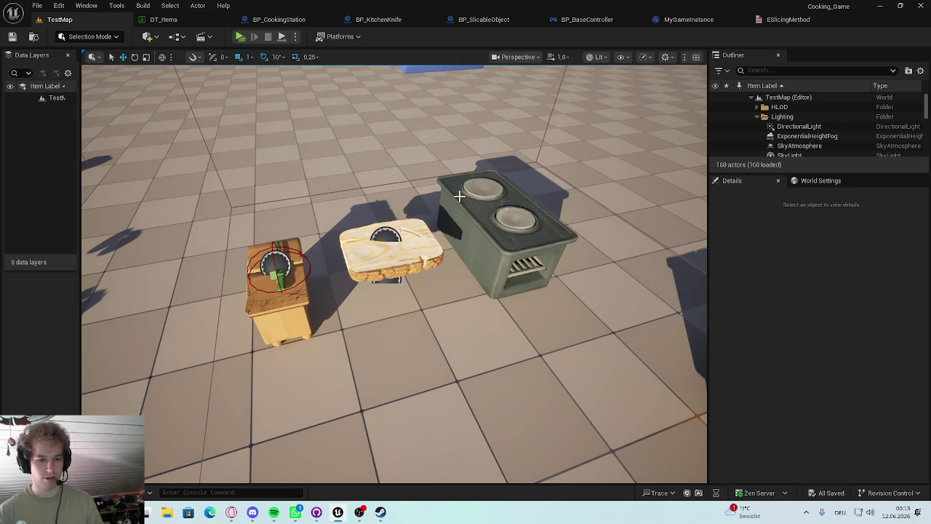
Pull the viewport back to show both counters and select BP_CookingStation to view its Details
{"action": "scroll", "coordinate": [397, 246], "scroll_direction": "down", "scroll_amount": 10}
{"action": "scroll", "coordinate": [397, 246], "scroll_direction": "up", "scroll_amount": 8}
{"action": "scroll", "coordinate": [396, 275], "scroll_direction": "down", "scroll_amount": 5}
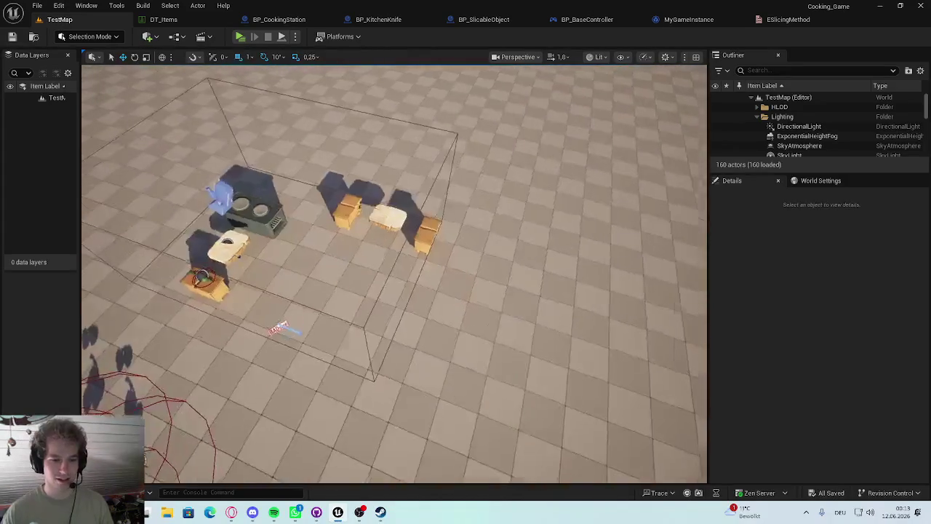
{"action": "scroll", "coordinate": [459, 222], "scroll_direction": "down", "scroll_amount": 2}
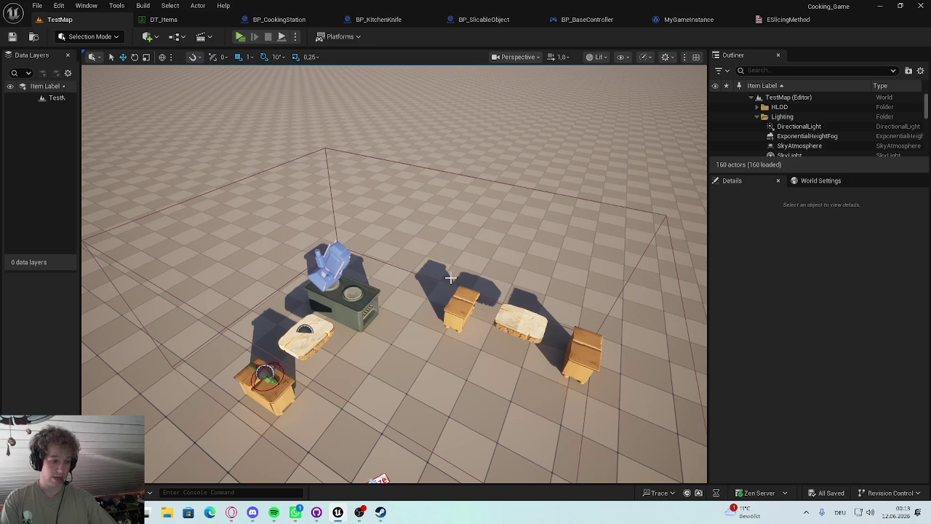
{"action": "left_click", "coordinate": [354, 295]}
{"action": "left_click", "coordinate": [484, 300]}
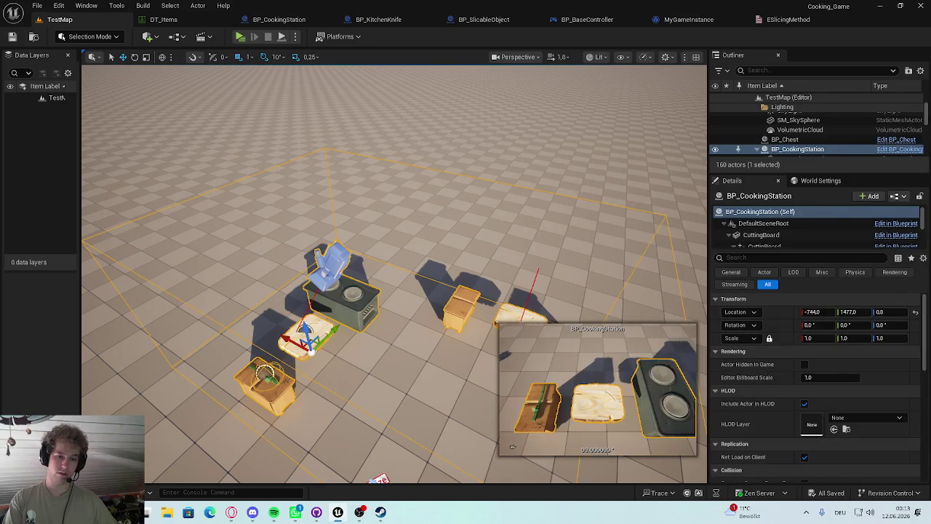
{"action": "left_click", "coordinate": [475, 211]}
{"action": "left_click", "coordinate": [328, 148]}
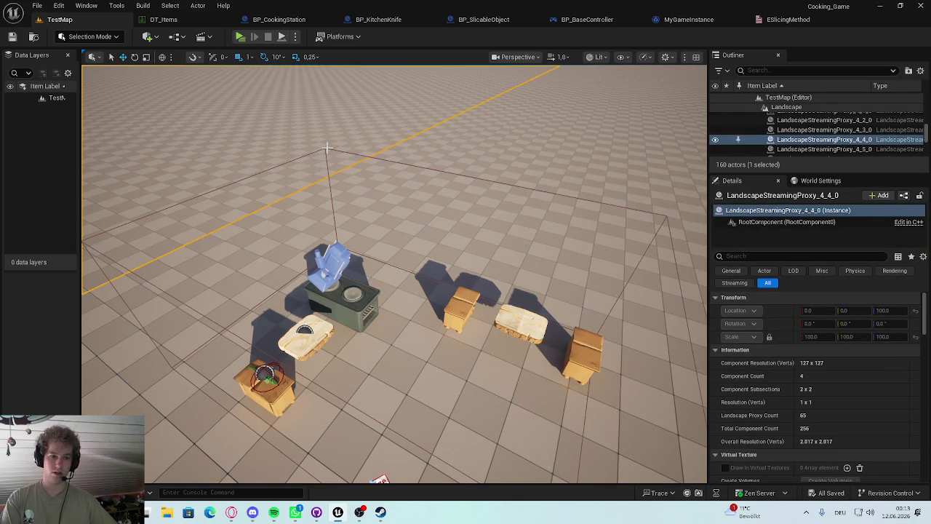
{"action": "left_click", "coordinate": [291, 331]}
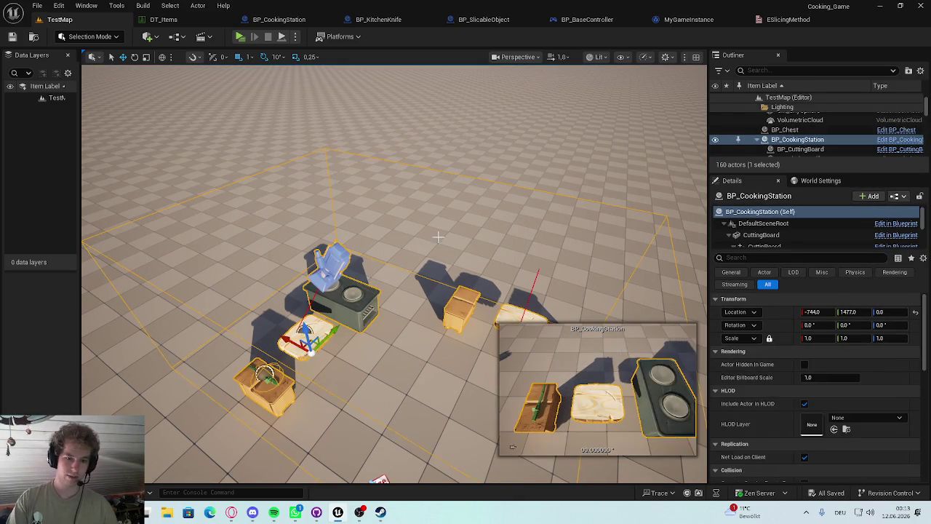
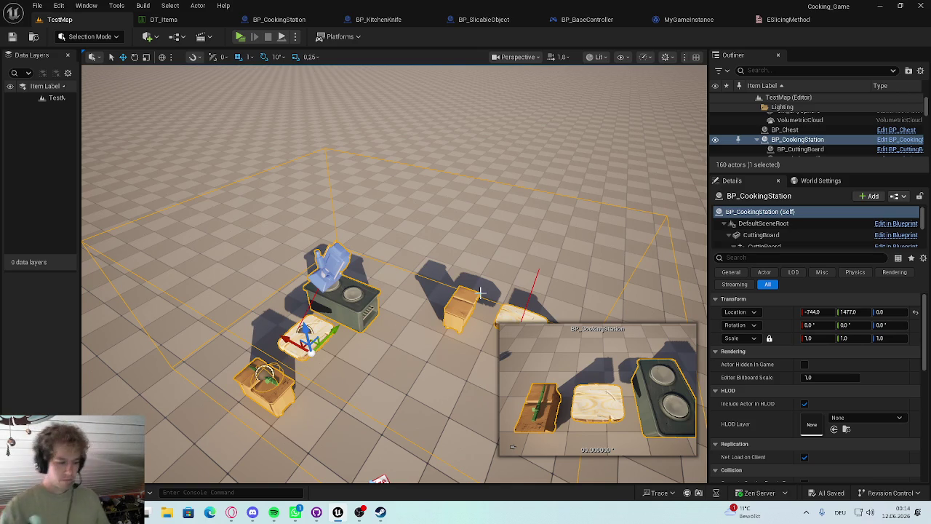
Orbit the level viewport around the cooking station and select the BP_CookingStation actor
{"action": "mouse_move", "coordinate": [375, 236]}
{"action": "left_mouse_down"}
{"action": "mouse_move", "coordinate": [376, 342]}
{"action": "mouse_move", "coordinate": [375, 291]}
{"action": "mouse_move", "coordinate": [407, 284]}
{"action": "mouse_move", "coordinate": [378, 305]}
{"action": "mouse_move", "coordinate": [378, 364]}
{"action": "mouse_move", "coordinate": [407, 342]}
{"action": "mouse_move", "coordinate": [378, 356]}
{"action": "mouse_move", "coordinate": [378, 313]}
{"action": "mouse_move", "coordinate": [378, 327]}
{"action": "mouse_move", "coordinate": [349, 317]}
{"action": "left_mouse_up"}
{"action": "right_click", "coordinate": [349, 318]}
{"action": "left_click_drag", "start_coordinate": [294, 275], "coordinate": [216, 250]}
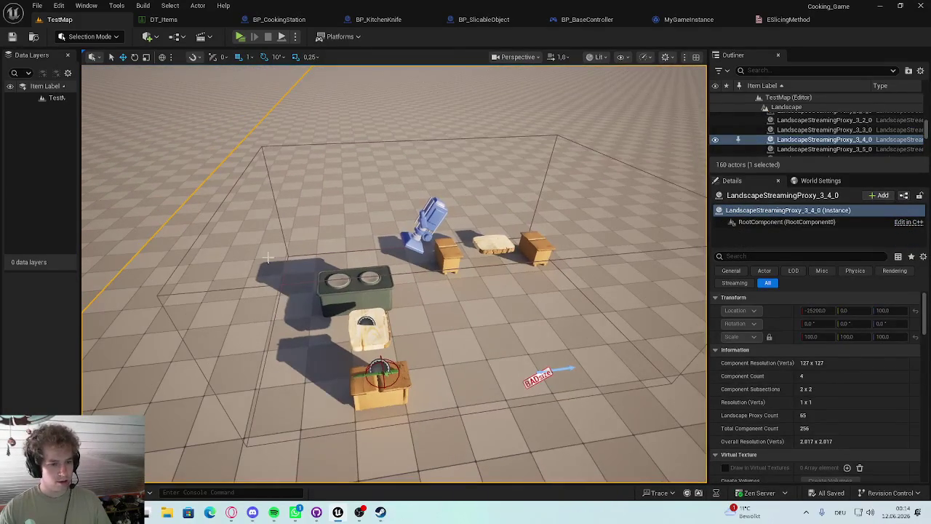
{"action": "left_click", "coordinate": [349, 286]}
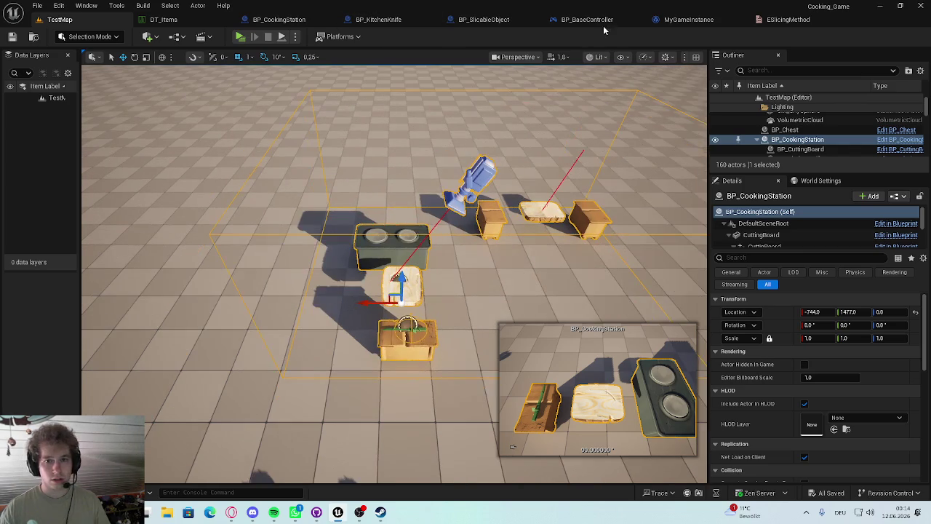
Switch through the MyGameInstance and BP_BaseController tabs to the BP_CookingStation blueprint
{"action": "left_click", "coordinate": [687, 20]}
{"action": "left_click", "coordinate": [595, 22]}
{"action": "left_click", "coordinate": [277, 20]}
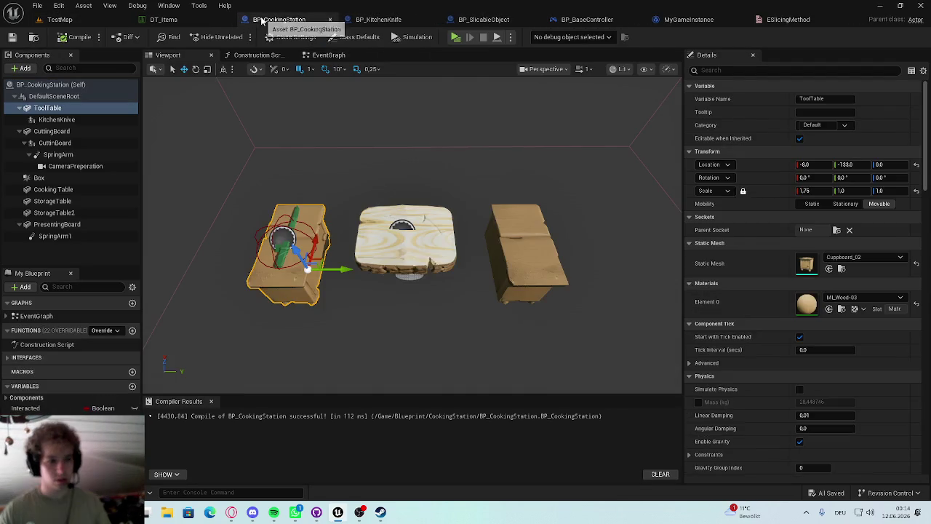
From the DT_Items tab, open the Content Drawer and expand the folder tree down to Cookingsystem
{"action": "left_click", "coordinate": [213, 22]}
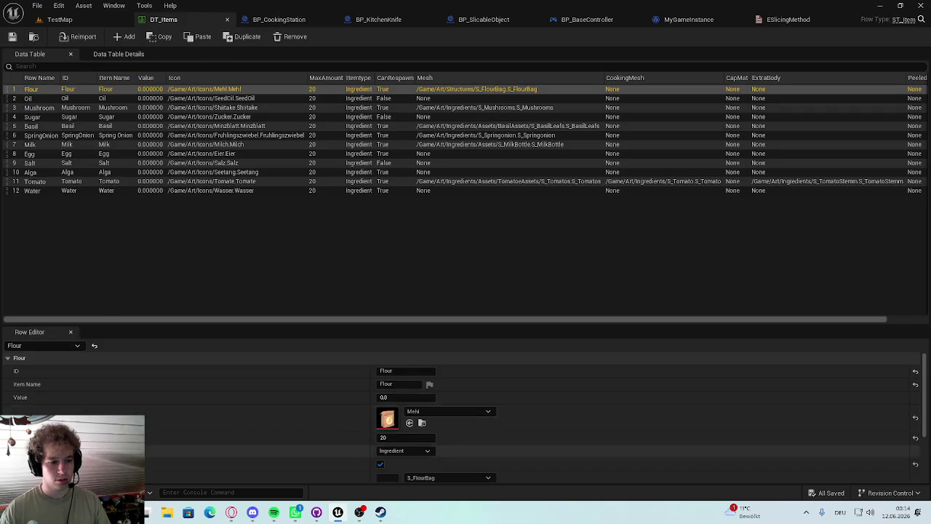
{"action": "key", "text": "ctrl+space"}
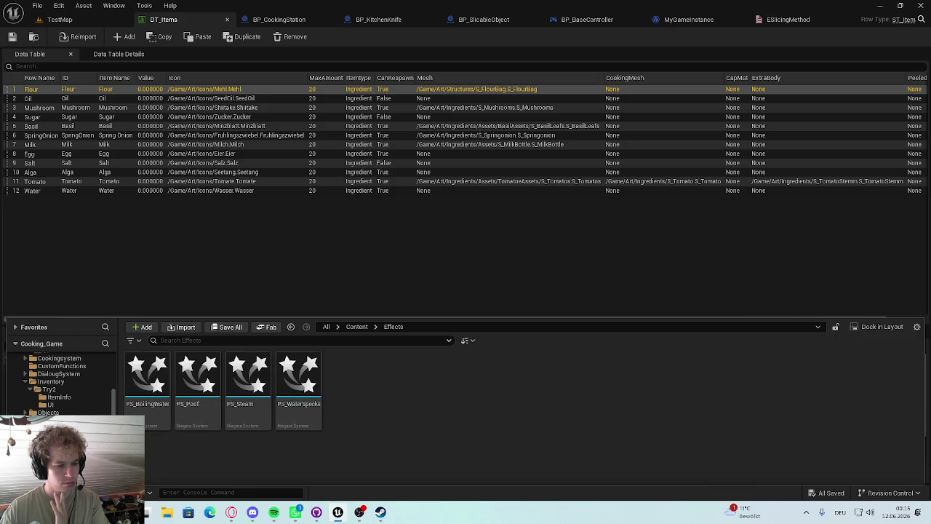
{"action": "scroll", "coordinate": [83, 412], "scroll_direction": "up", "scroll_amount": 3}
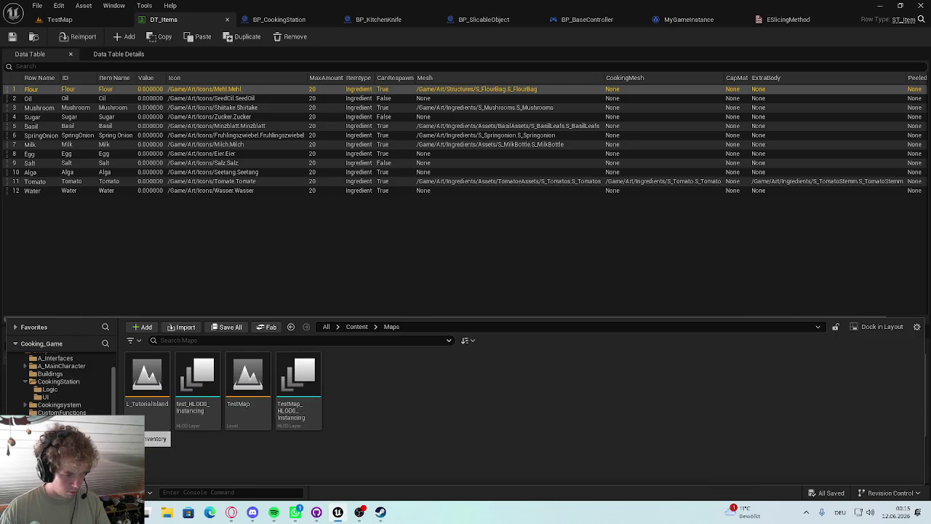
{"action": "left_click", "coordinate": [62, 413]}
{"action": "left_click", "coordinate": [62, 420]}
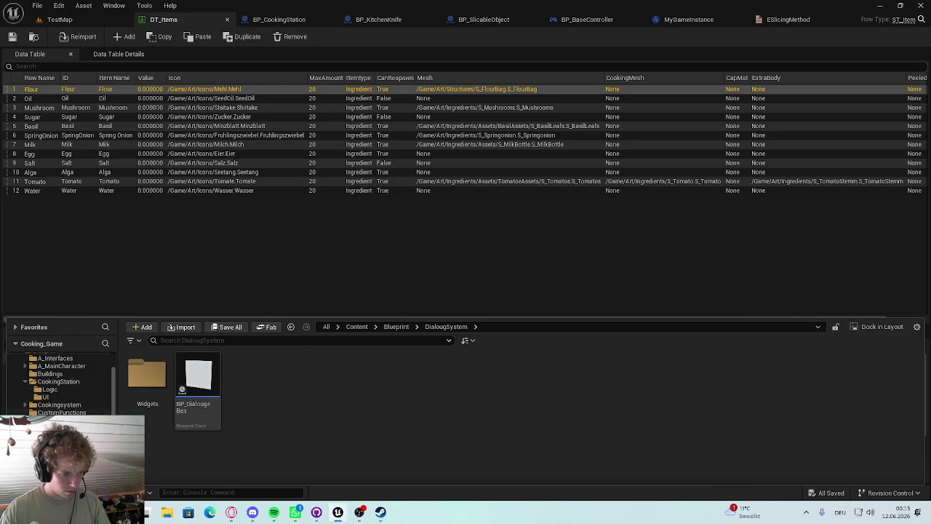
{"action": "scroll", "coordinate": [62, 420], "scroll_direction": "up", "scroll_amount": 1}
{"action": "left_click", "coordinate": [58, 420]}
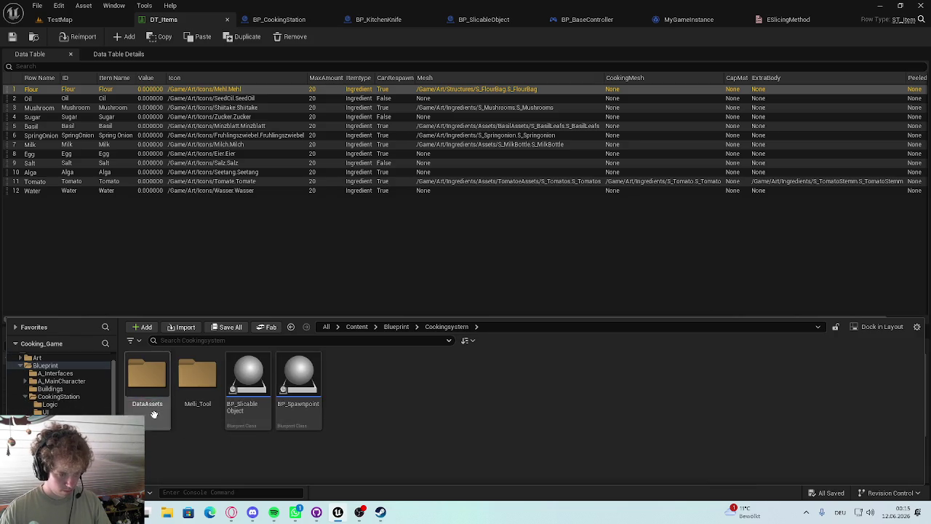
Open the CookingStation > UI folder and the WBP_KitchenKnive widget blueprint
{"action": "left_click", "coordinate": [58, 396]}
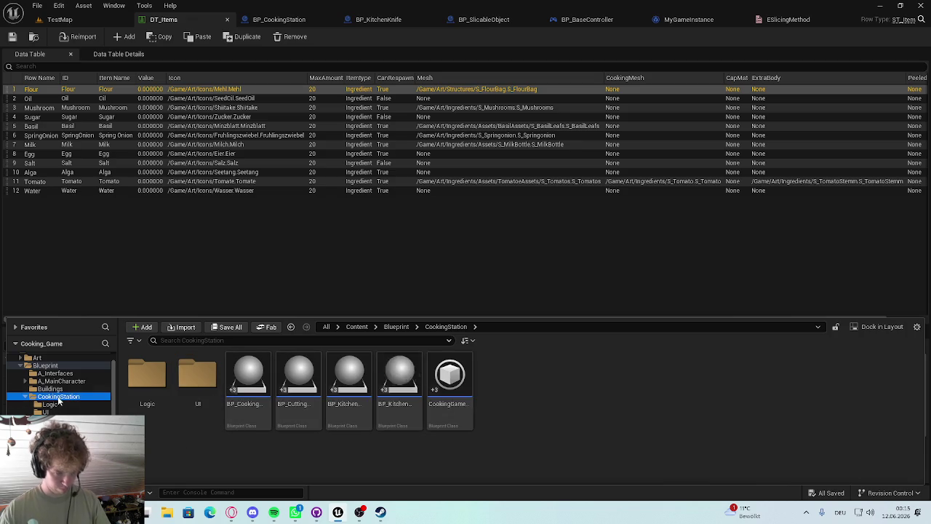
{"action": "double_click", "coordinate": [197, 374]}
{"action": "left_click", "coordinate": [198, 386]}
{"action": "double_click", "coordinate": [153, 381]}
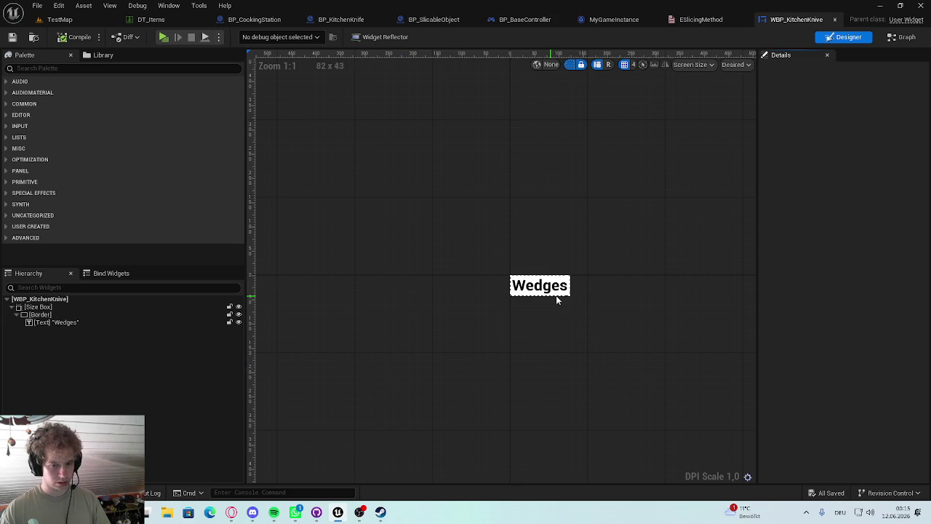
Inspect the Wedges text and its surrounding Border in the Hierarchy
{"action": "left_click", "coordinate": [509, 263]}
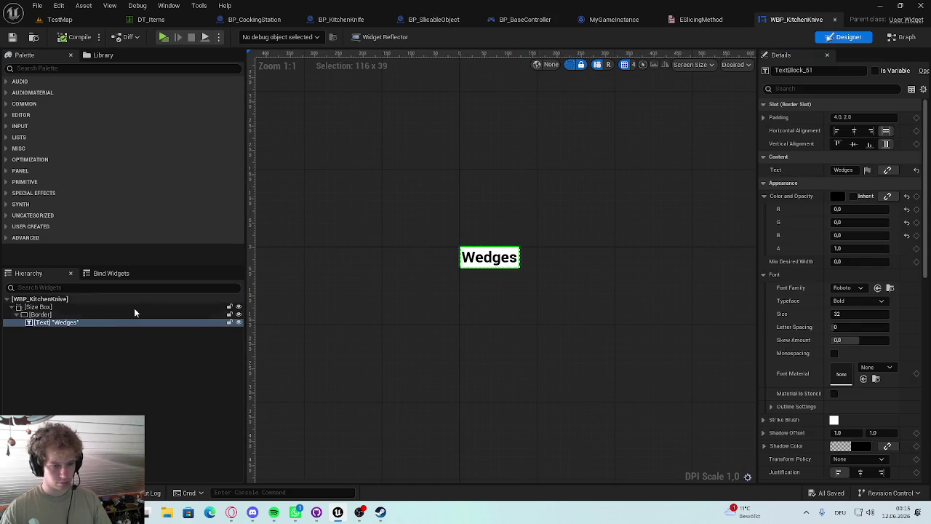
{"action": "left_click", "coordinate": [38, 314]}
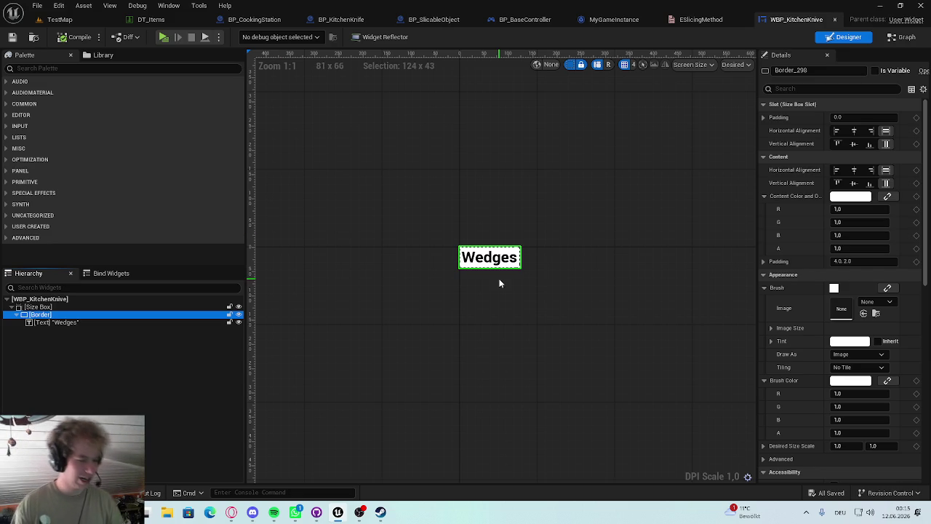
{"action": "scroll", "coordinate": [322, 293], "scroll_direction": "up", "scroll_amount": 4}
{"action": "scroll", "coordinate": [322, 293], "scroll_direction": "down", "scroll_amount": 4}
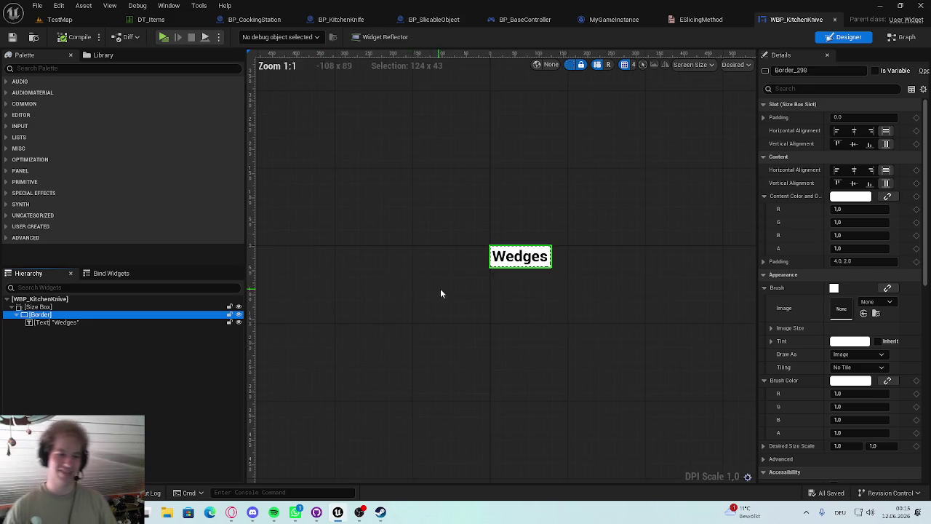
Bring the Steam store page for Flavour Fare to the front
{"action": "left_click", "coordinate": [86, 68]}
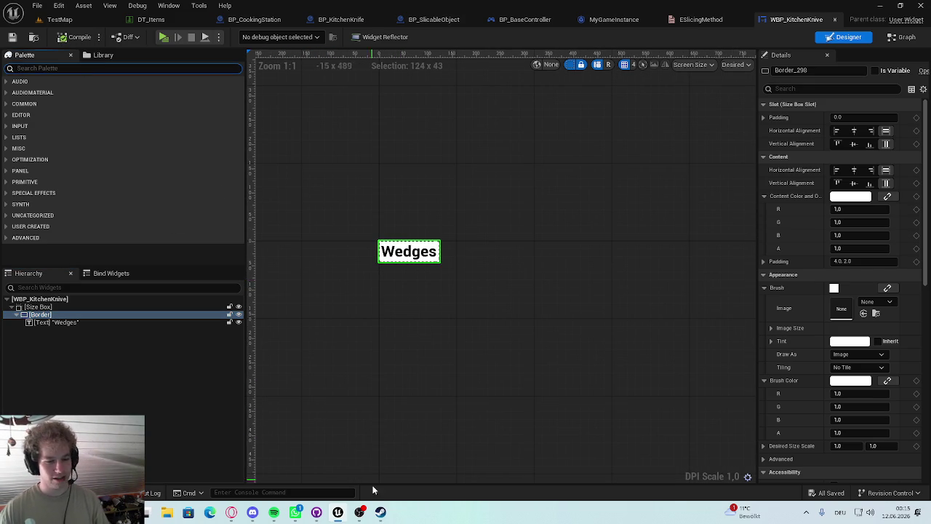
{"action": "left_click", "coordinate": [380, 512]}
{"action": "left_click", "coordinate": [379, 513]}
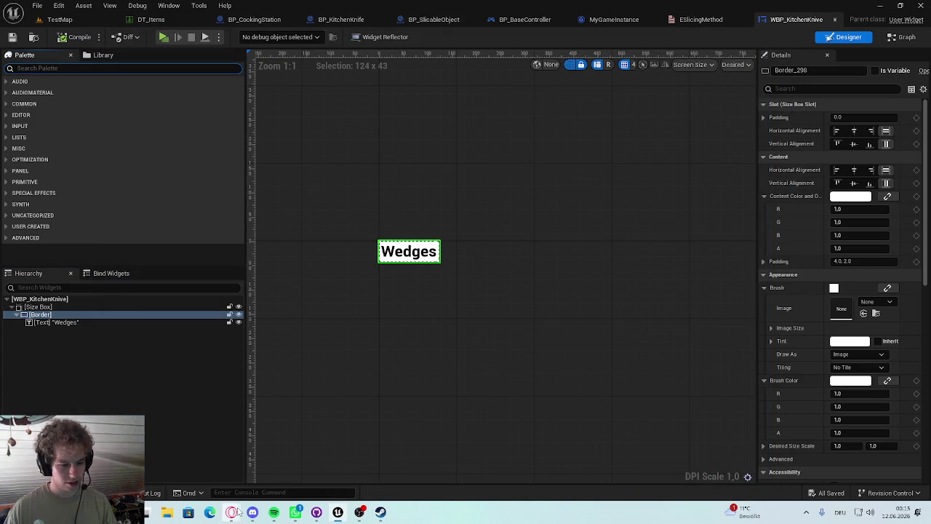
{"action": "left_click", "coordinate": [380, 512]}
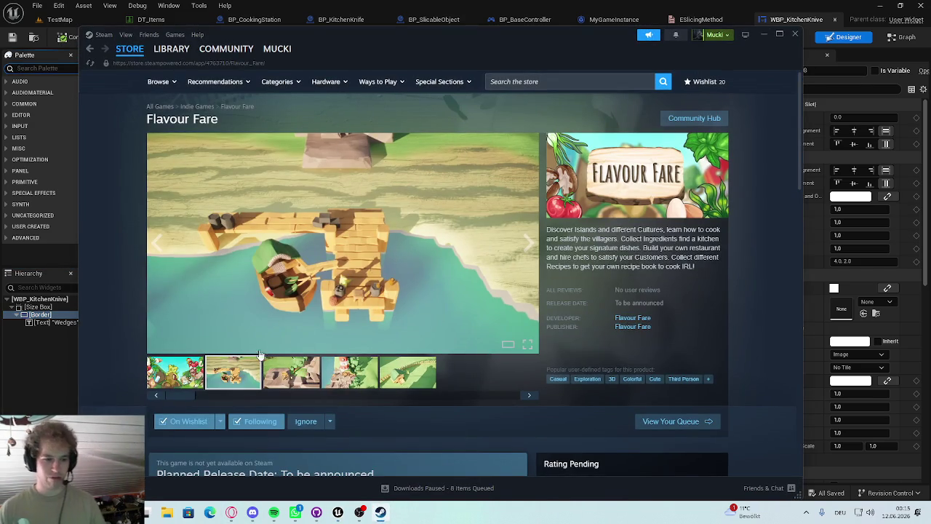
View the Flavour Fare key art, minimize Steam, and return to the ESlicingMethod enum
{"action": "left_click", "coordinate": [190, 368]}
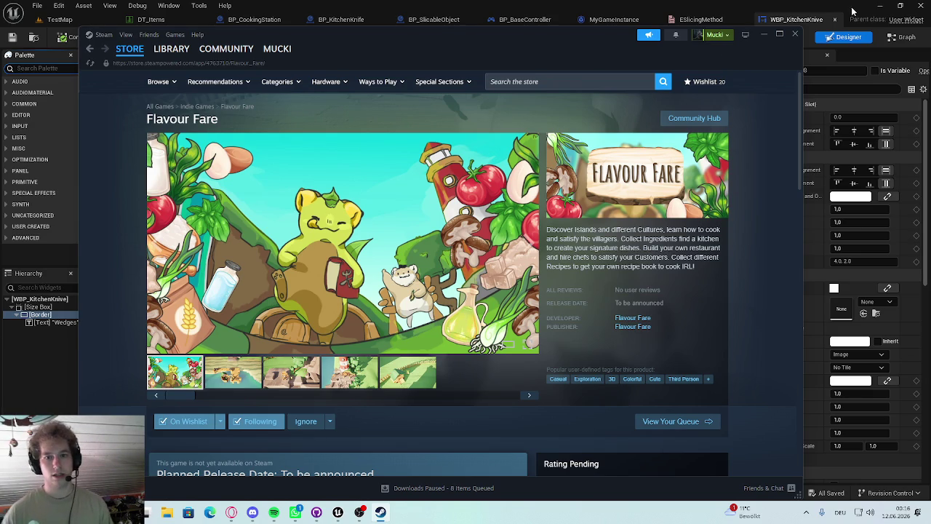
{"action": "left_click", "coordinate": [763, 34]}
{"action": "left_click", "coordinate": [700, 20]}
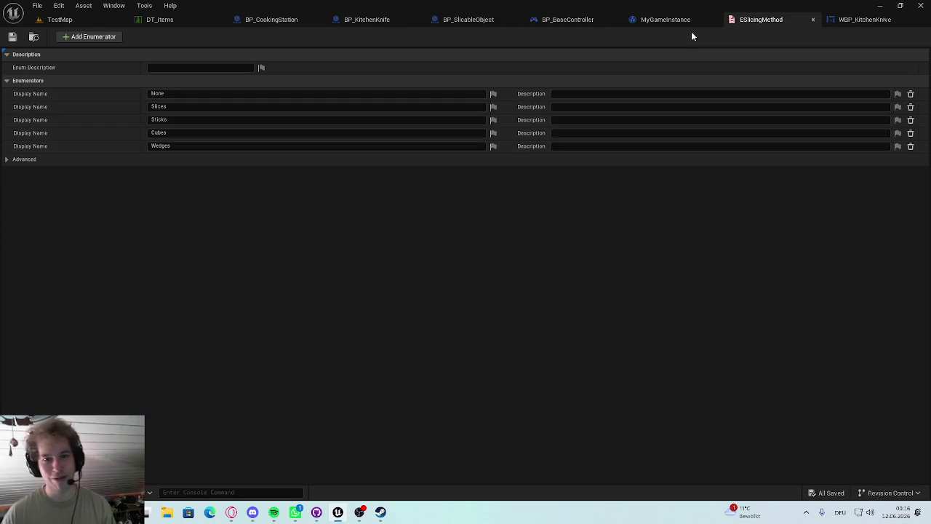
Return to the WBP_KitchenKnive designer, zoom the canvas, and deselect the Border
{"action": "left_click", "coordinate": [798, 20]}
{"action": "scroll", "coordinate": [437, 306], "scroll_direction": "up", "scroll_amount": 6}
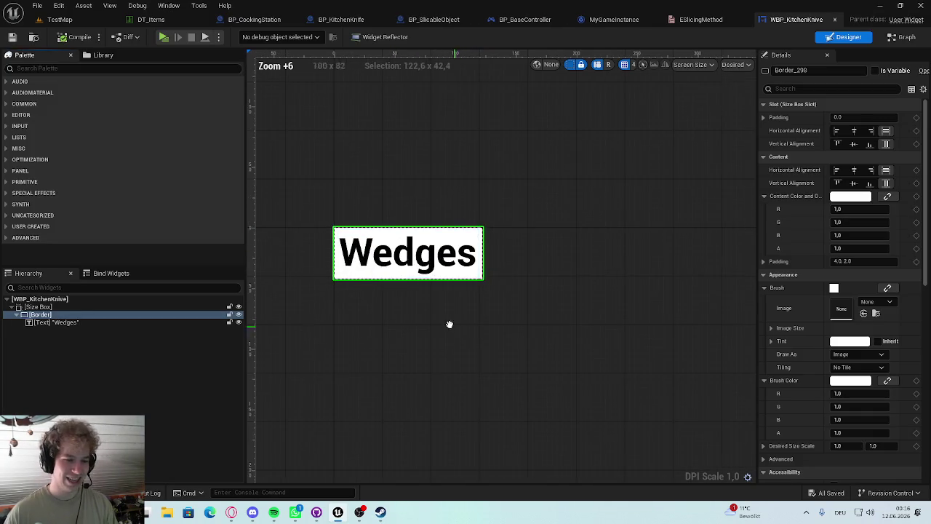
{"action": "left_click", "coordinate": [40, 67]}
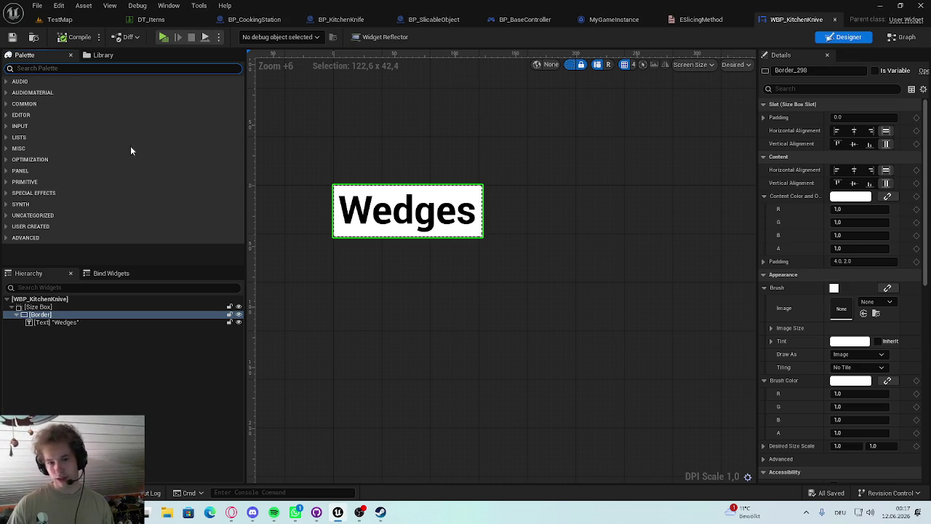
{"action": "left_click", "coordinate": [349, 373]}
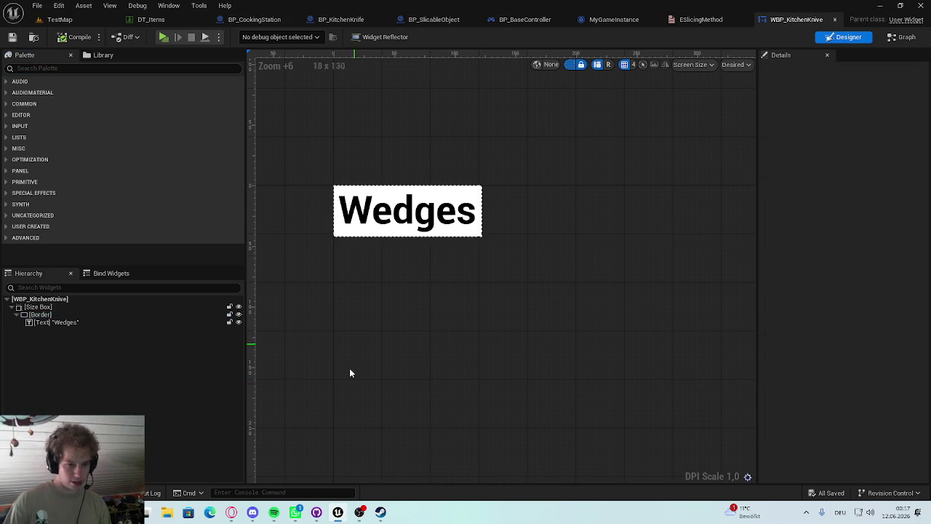
Check the hierarchy and bind widgets lists, recentre the canvas on Wedges, and select the Size Box
{"action": "left_click", "coordinate": [60, 288]}
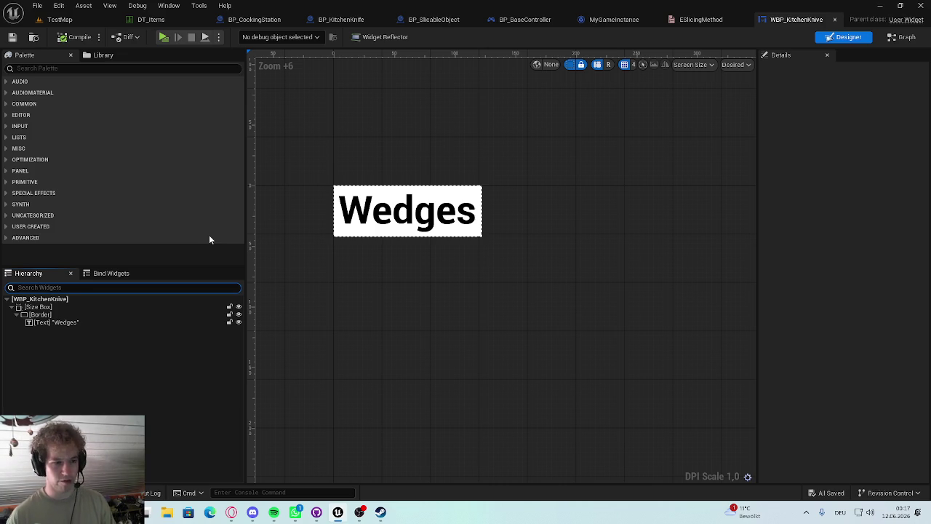
{"action": "left_click", "coordinate": [118, 273]}
{"action": "left_click", "coordinate": [33, 273]}
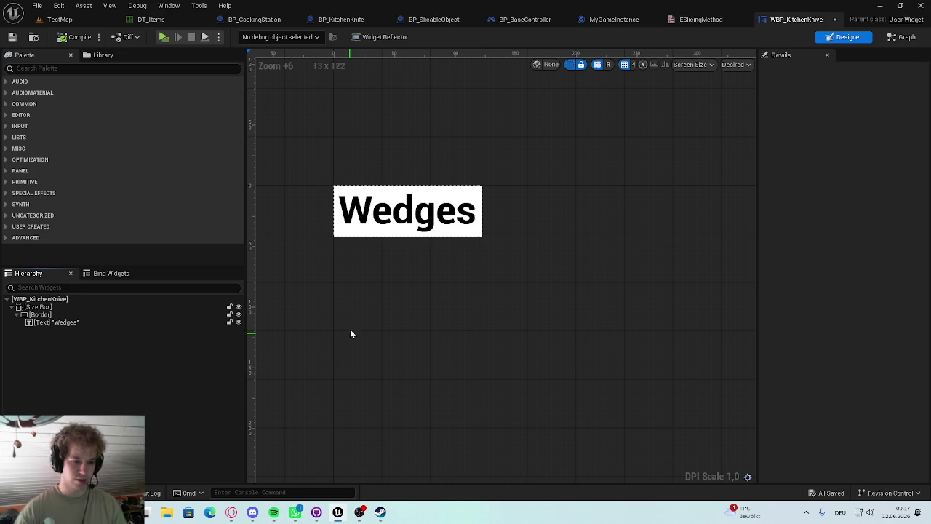
{"action": "scroll", "coordinate": [334, 320], "scroll_direction": "up", "scroll_amount": 4}
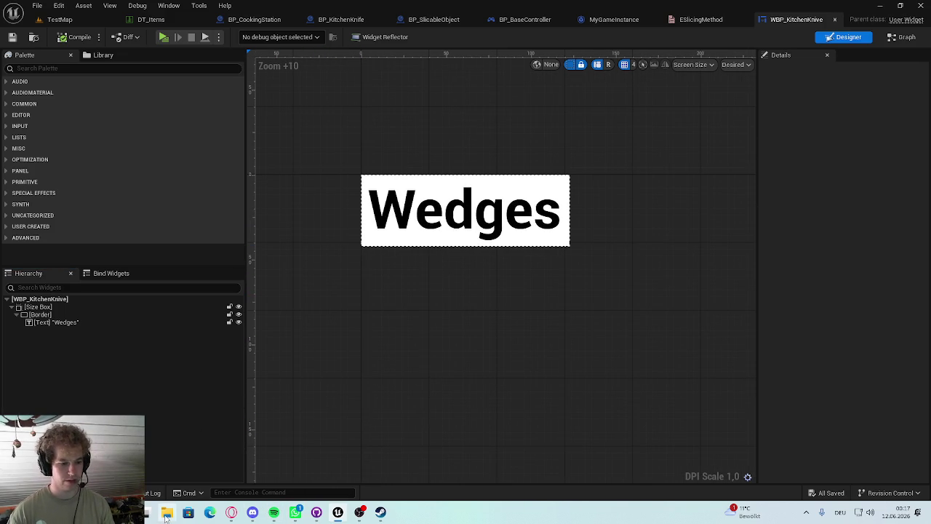
{"action": "left_click_drag", "start_coordinate": [425, 247], "coordinate": [386, 266]}
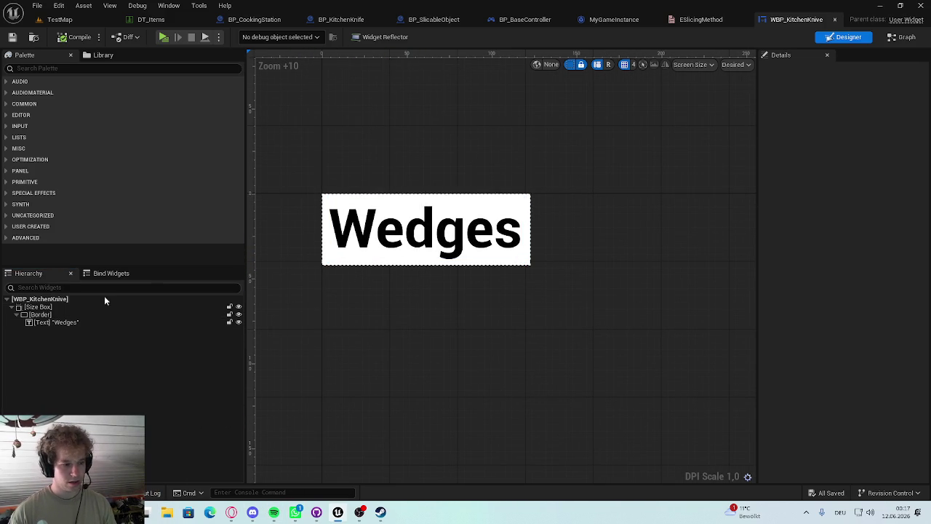
{"action": "left_click", "coordinate": [63, 306]}
Delete the Size Box, Border and Wedges text, leaving an Overlay as the widget's root panel
{"action": "left_click", "coordinate": [63, 71]}
{"action": "type", "text": "overl"}
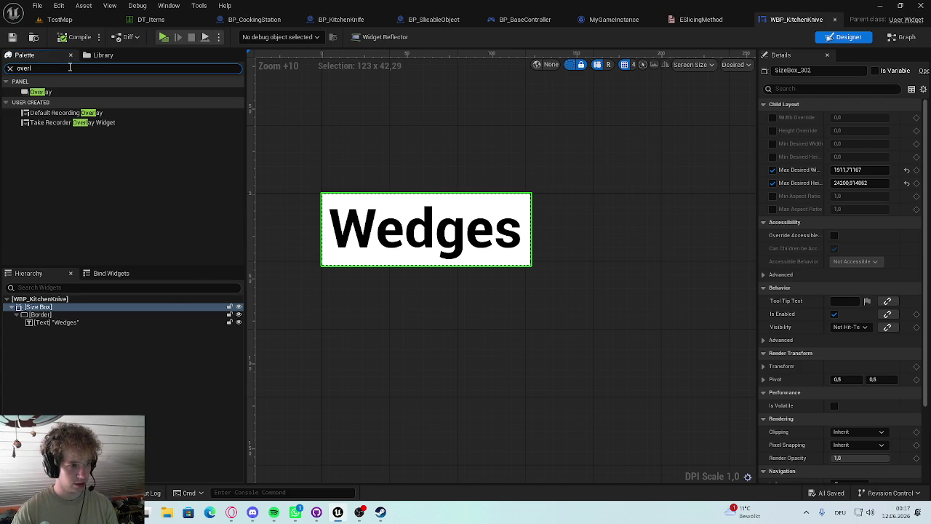
{"action": "left_click_drag", "start_coordinate": [53, 95], "coordinate": [49, 311]}
{"action": "key", "text": "Delete"}
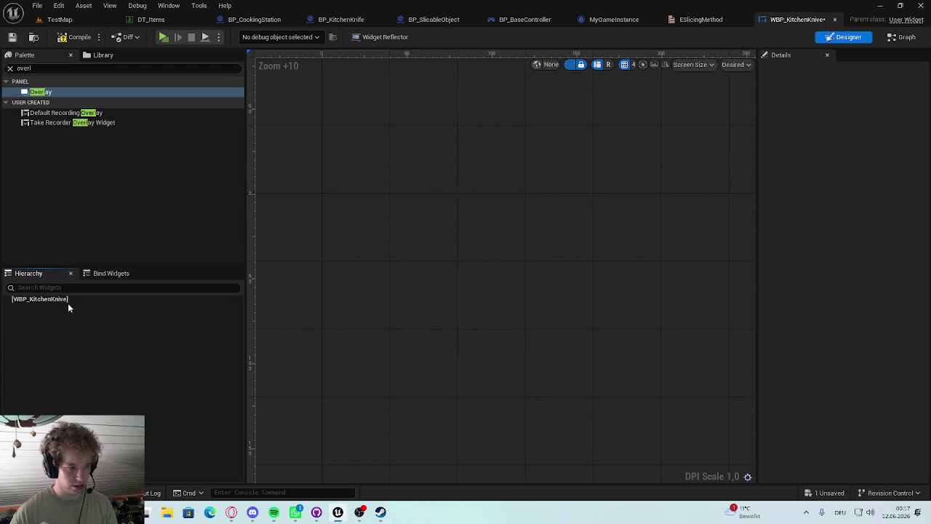
{"action": "left_click_drag", "start_coordinate": [40, 93], "coordinate": [16, 310]}
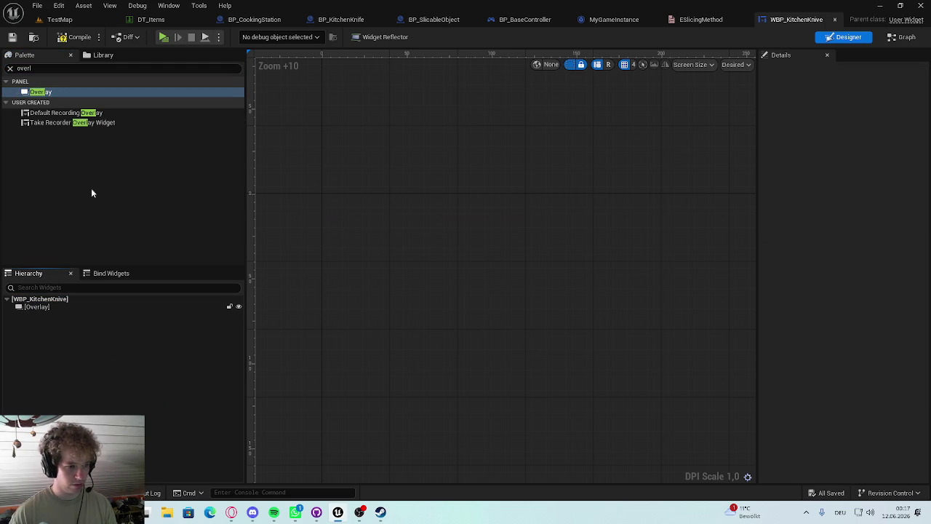
{"action": "key", "text": "Escape"}
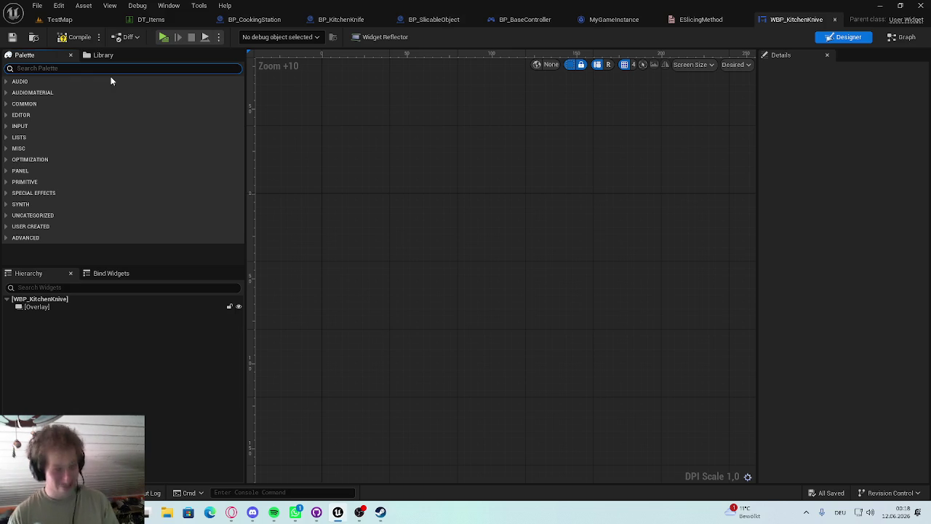
Search the palette for 'size' and add four Size Boxes under the Overlay
{"action": "type", "text": "si"}
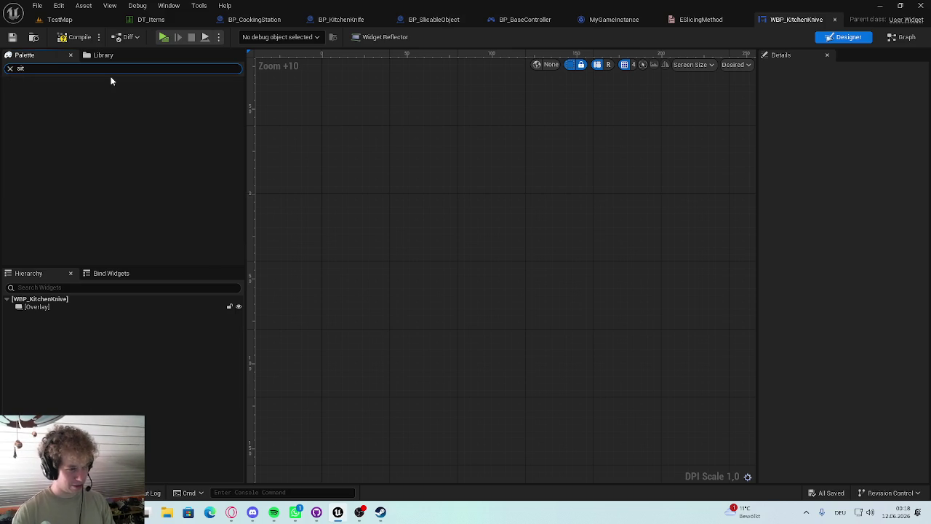
{"action": "type", "text": "ze"}
{"action": "mouse_move", "coordinate": [46, 94]}
{"action": "left_mouse_down"}
{"action": "mouse_move", "coordinate": [55, 299]}
{"action": "mouse_move", "coordinate": [36, 306]}
{"action": "left_mouse_up"}
{"action": "left_click_drag", "start_coordinate": [27, 95], "coordinate": [41, 307]}
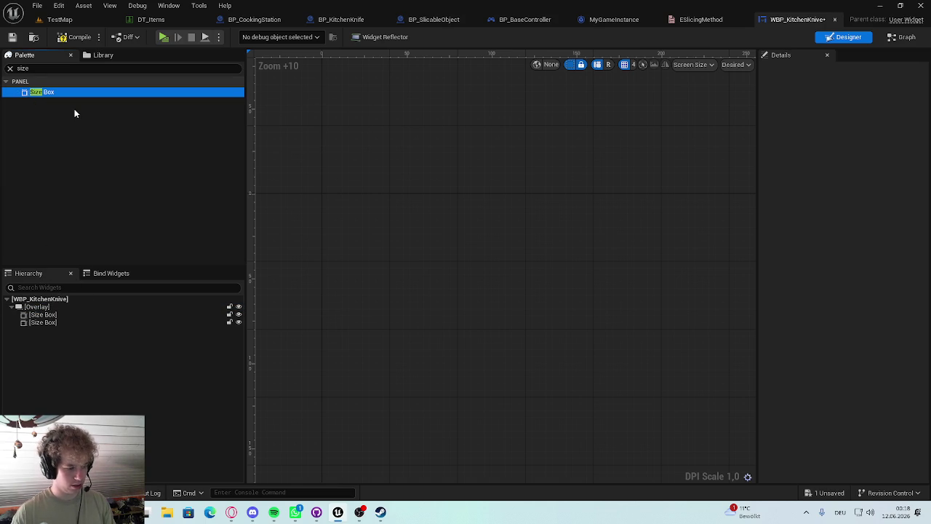
{"action": "left_click_drag", "start_coordinate": [64, 91], "coordinate": [69, 309]}
{"action": "left_click_drag", "start_coordinate": [56, 93], "coordinate": [50, 307]}
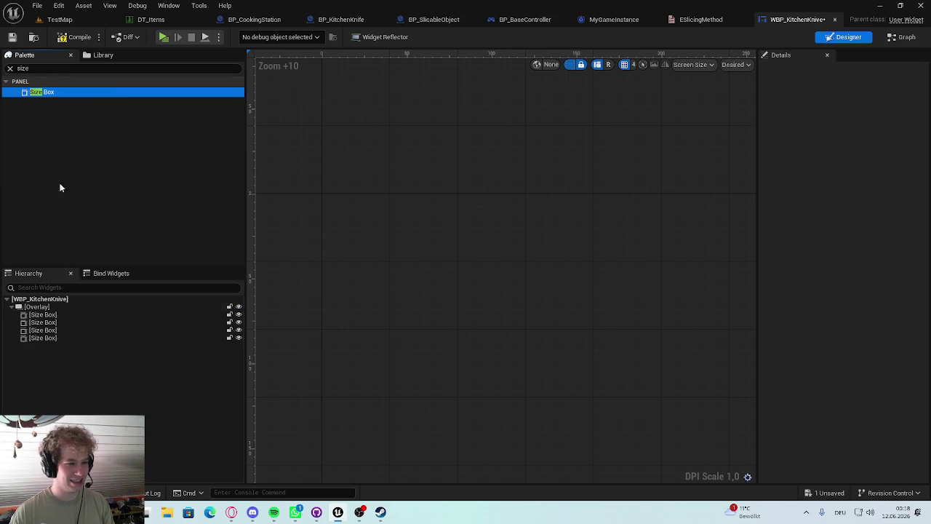
{"action": "left_click", "coordinate": [70, 68]}
{"action": "left_click", "coordinate": [11, 68]}
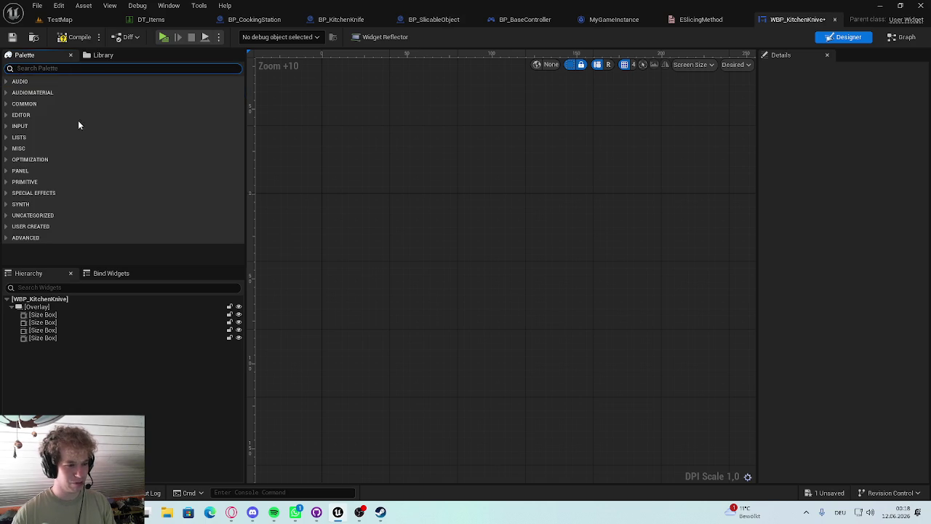
Rename the first Size Box to Wedges and move another Size Box above it
{"action": "left_click", "coordinate": [69, 315]}
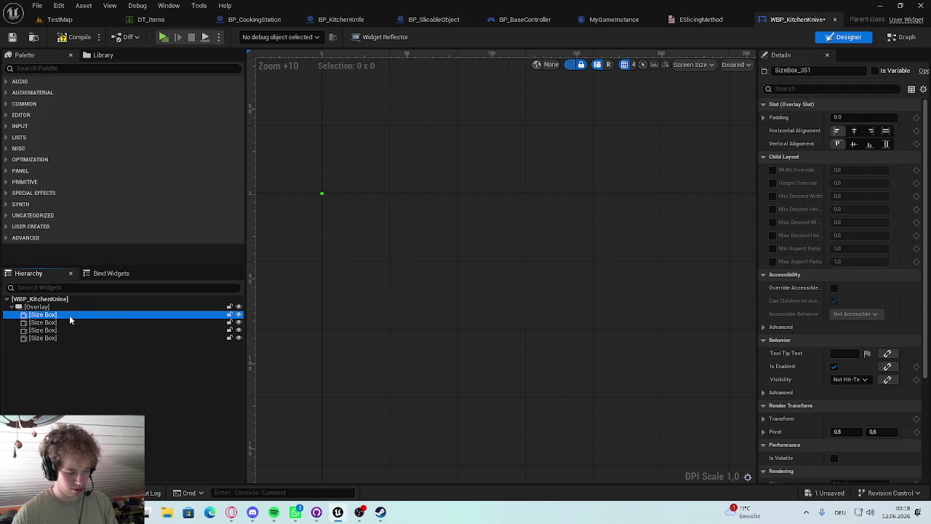
{"action": "left_click", "coordinate": [69, 315]}
{"action": "type", "text": "Wedges"}
{"action": "key", "text": "Return"}
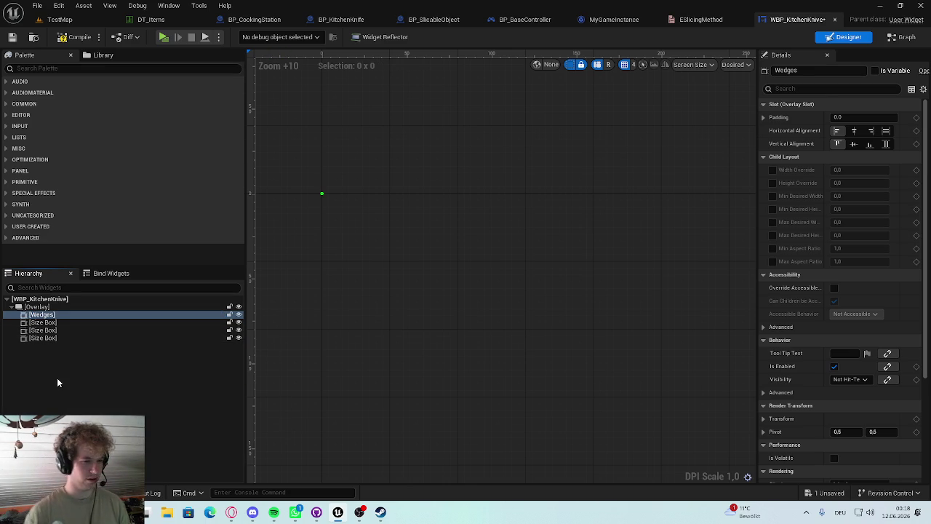
{"action": "left_click", "coordinate": [75, 323]}
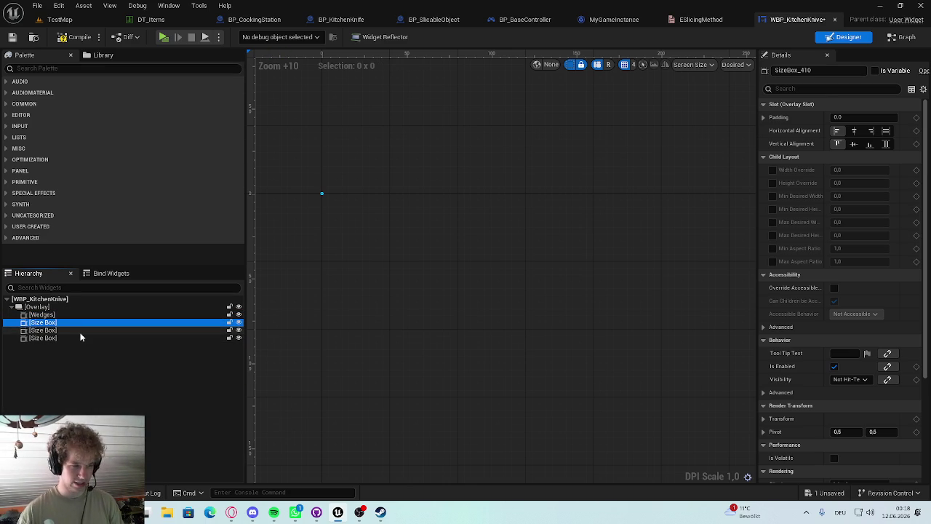
{"action": "left_click_drag", "start_coordinate": [47, 323], "coordinate": [46, 315]}
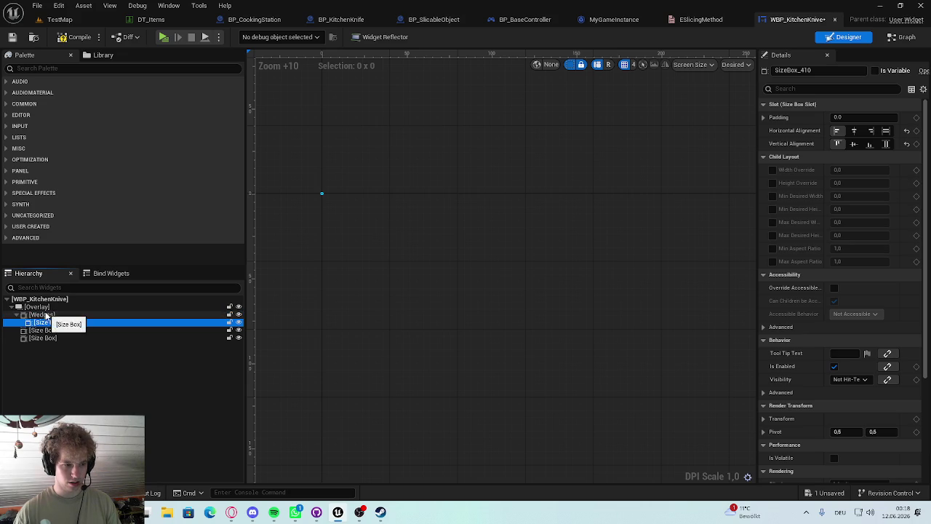
{"action": "right_click", "coordinate": [35, 322]}
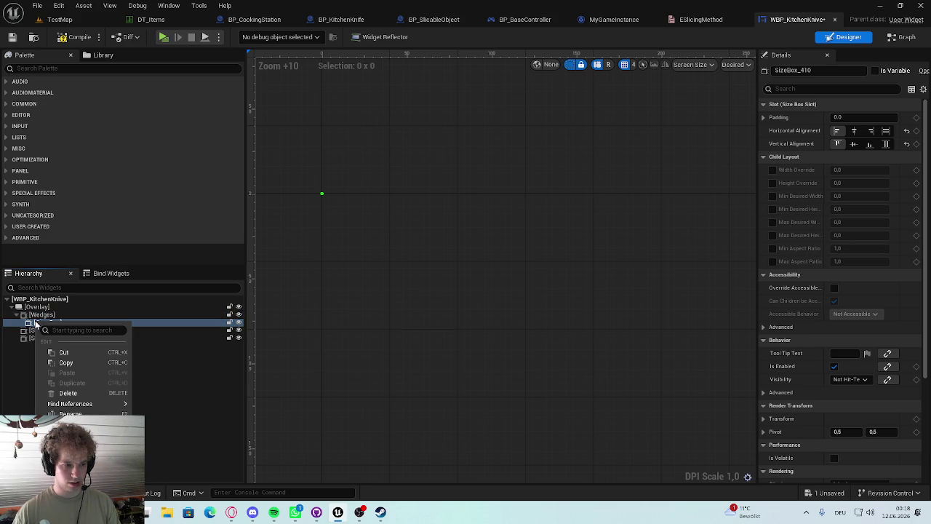
{"action": "left_click", "coordinate": [183, 414]}
{"action": "key", "text": "ctrl+z"}
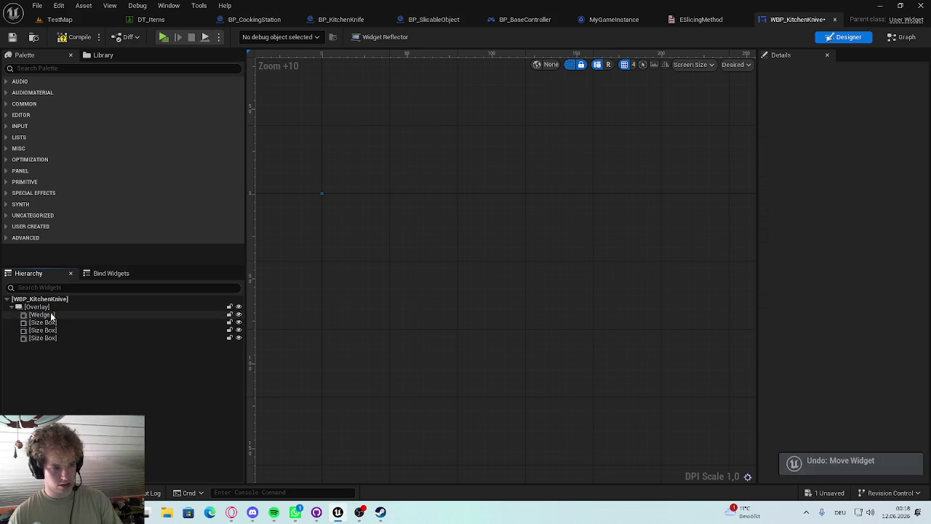
{"action": "left_click", "coordinate": [42, 322]}
{"action": "left_click_drag", "start_coordinate": [43, 322], "coordinate": [39, 316]}
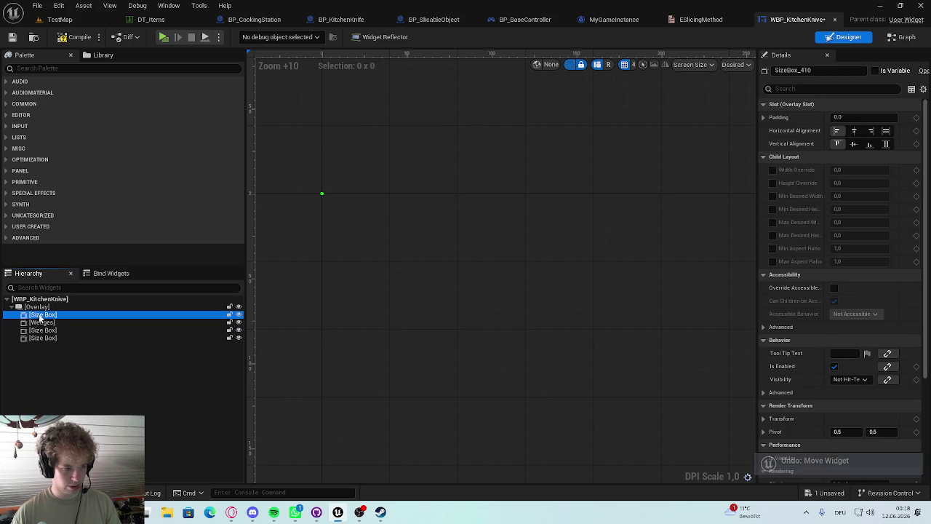
Name the top box Slices and the next one Cubes, placing Cubes above Wedges
{"action": "key", "text": "F2"}
{"action": "type", "text": "Slices"}
{"action": "key", "text": "Return"}
{"action": "left_click", "coordinate": [109, 330]}
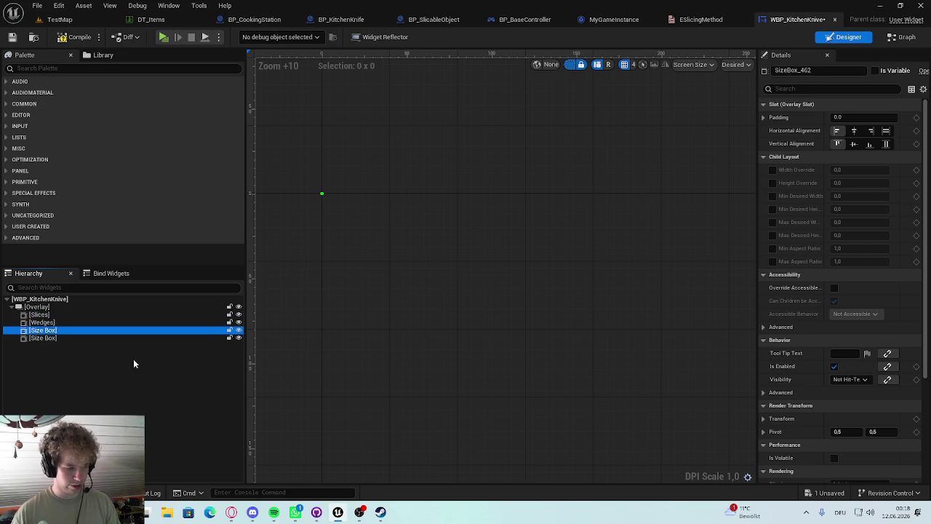
{"action": "key", "text": "F2"}
{"action": "type", "text": "Cubes"}
{"action": "key", "text": "Return"}
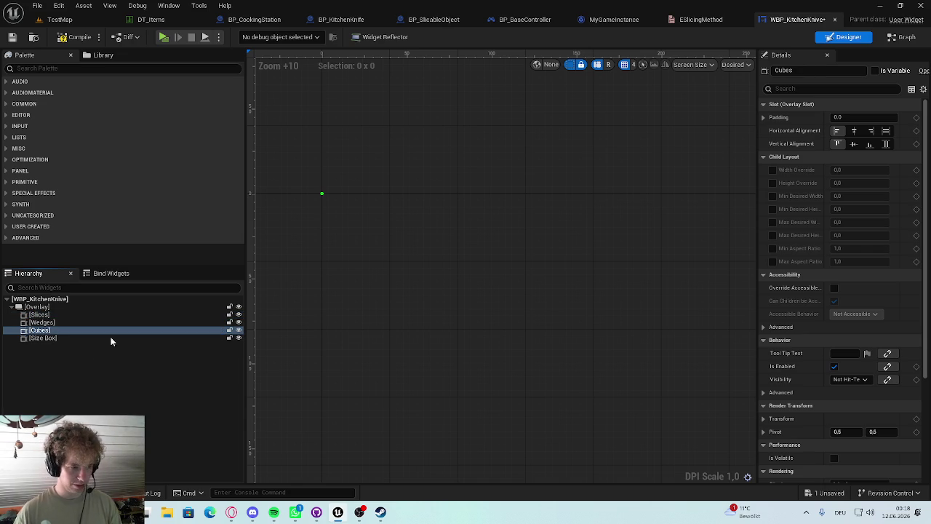
{"action": "left_click", "coordinate": [43, 338]}
{"action": "left_click_drag", "start_coordinate": [43, 329], "coordinate": [45, 320]}
Rename the last Size Box to Sticks, then check the Overlay and root widget
{"action": "left_click", "coordinate": [59, 336]}
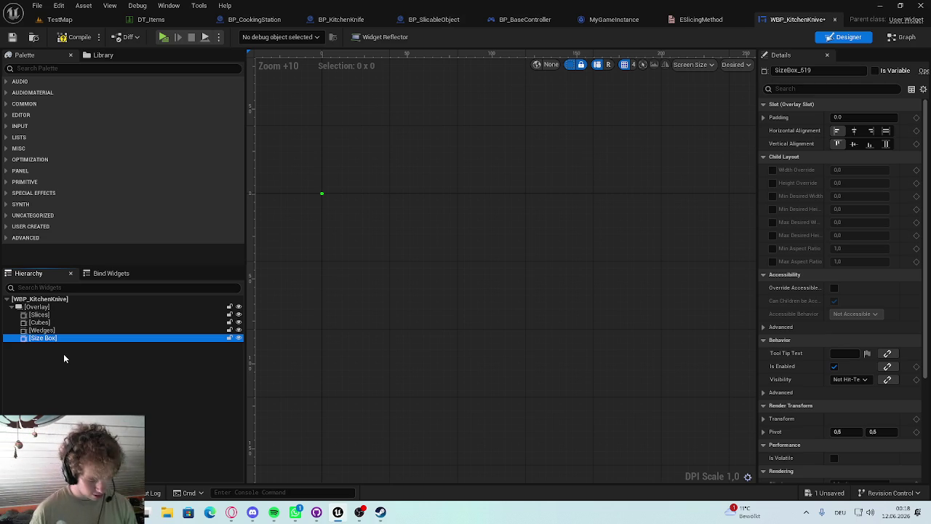
{"action": "key", "text": "F2"}
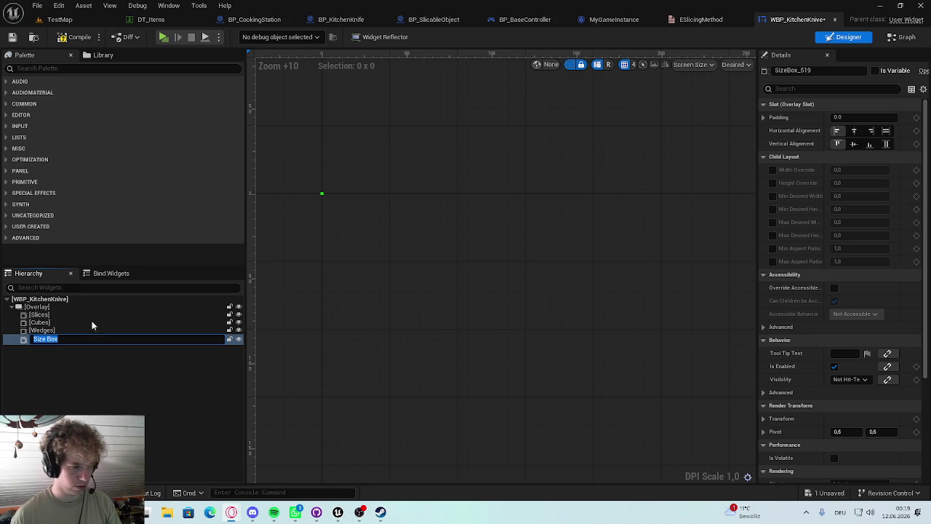
{"action": "type", "text": "Cu"}
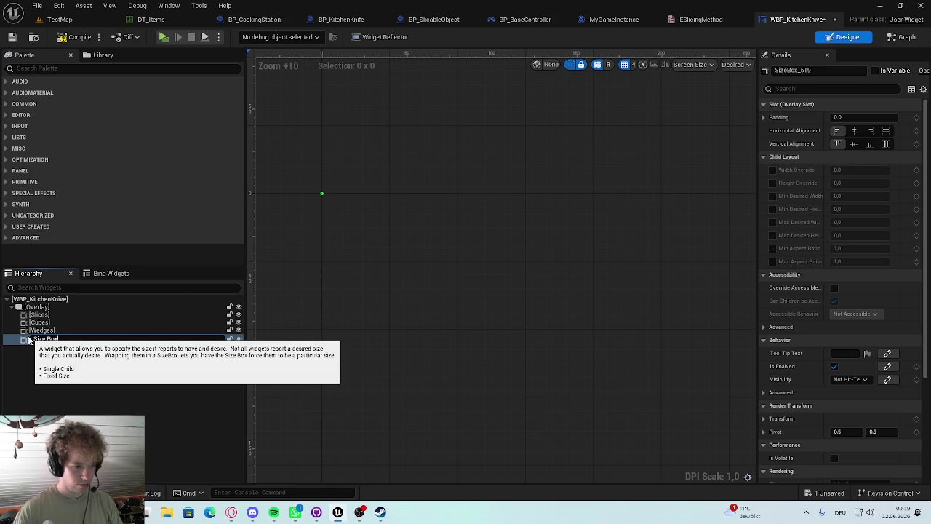
{"action": "key", "text": "ctrl+a"}
{"action": "type", "text": "Sticks"}
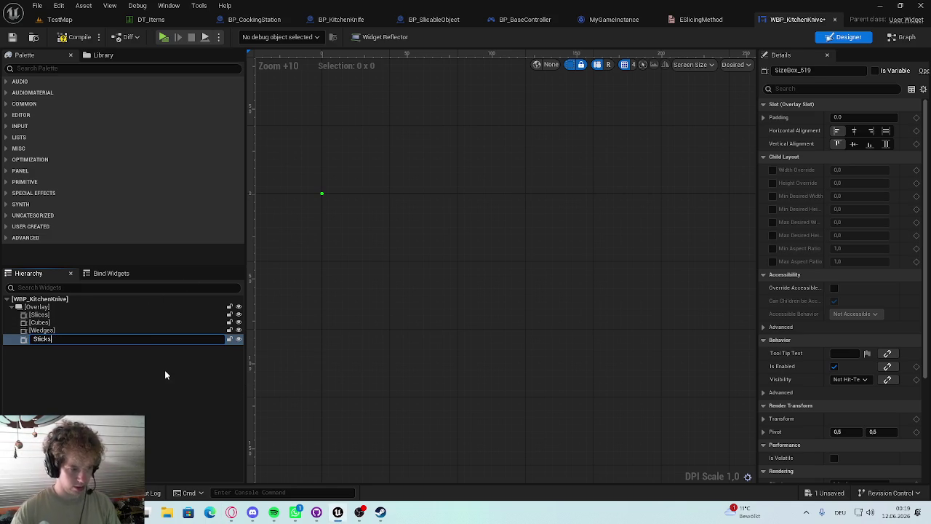
{"action": "key", "text": "Return"}
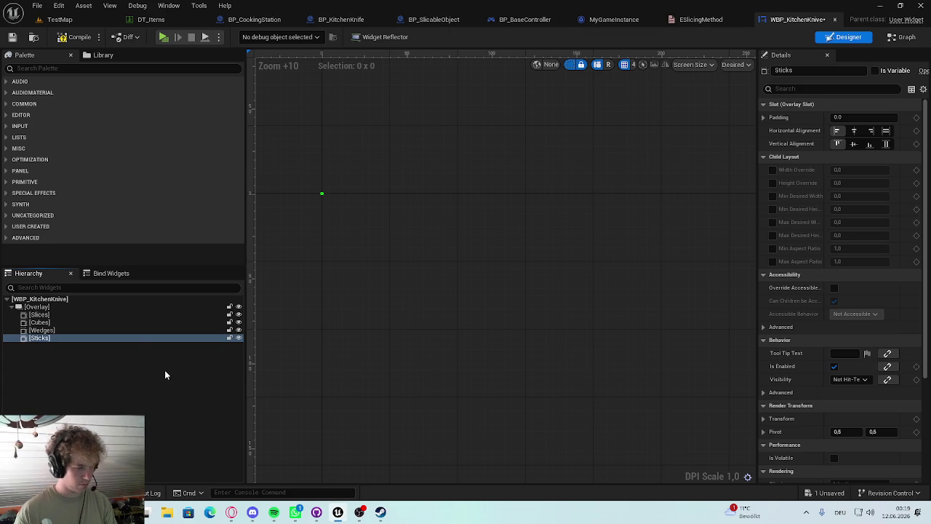
{"action": "left_click", "coordinate": [33, 306]}
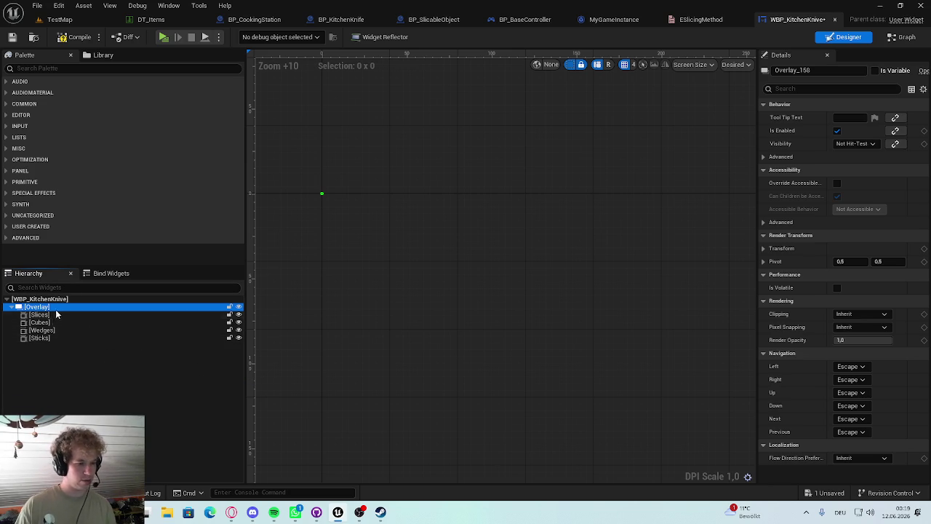
{"action": "scroll", "coordinate": [302, 148], "scroll_direction": "up", "scroll_amount": 6}
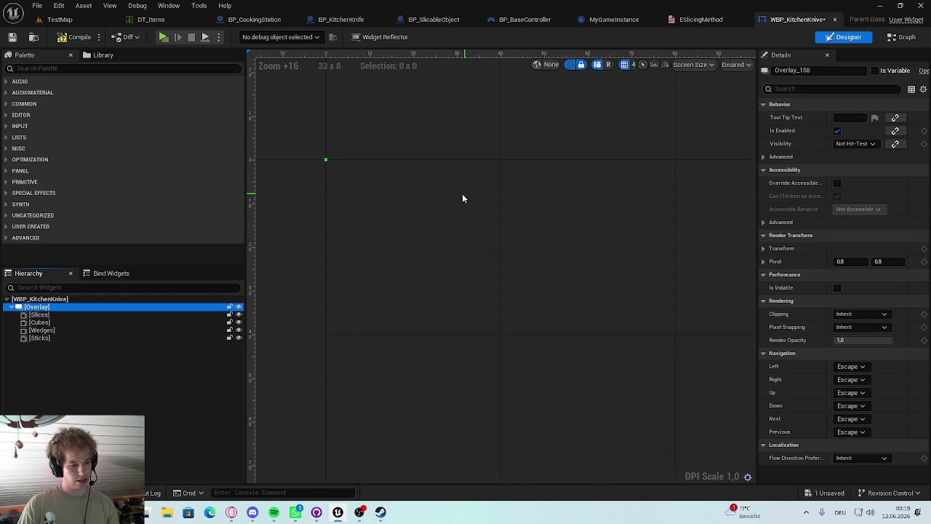
{"action": "left_click", "coordinate": [65, 299]}
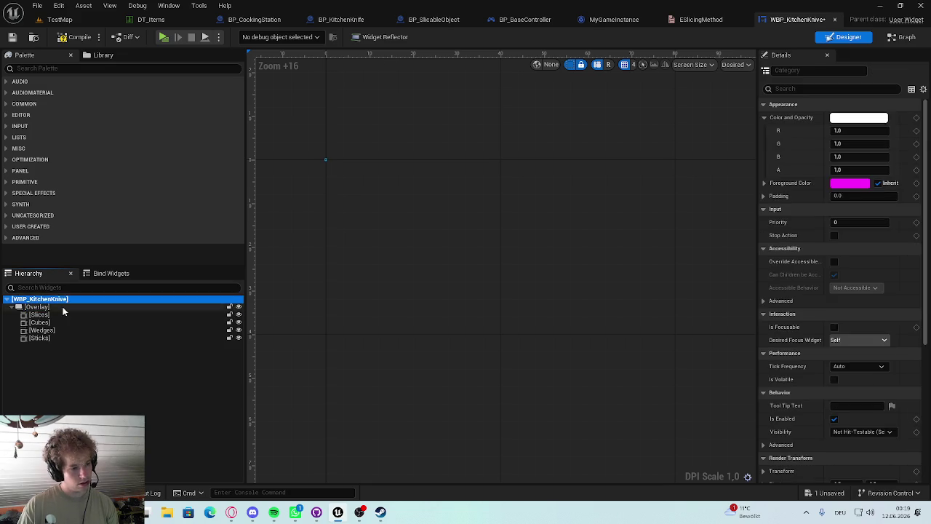
Add a Border inside Slices and paste copies into Cubes, Wedges and Sticks
{"action": "left_click", "coordinate": [40, 314]}
{"action": "left_click", "coordinate": [31, 69]}
{"action": "type", "text": "bor"}
{"action": "mouse_move", "coordinate": [32, 91]}
{"action": "left_mouse_down"}
{"action": "mouse_move", "coordinate": [46, 337]}
{"action": "mouse_move", "coordinate": [43, 320]}
{"action": "left_mouse_up"}
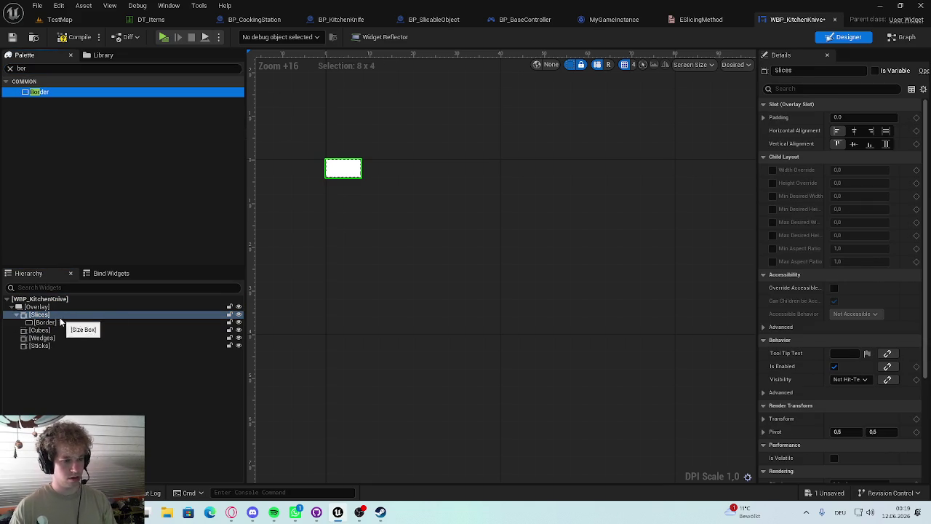
{"action": "left_click", "coordinate": [69, 321]}
{"action": "key", "text": "ctrl+c"}
{"action": "left_click", "coordinate": [44, 330]}
{"action": "key", "text": "ctrl+v"}
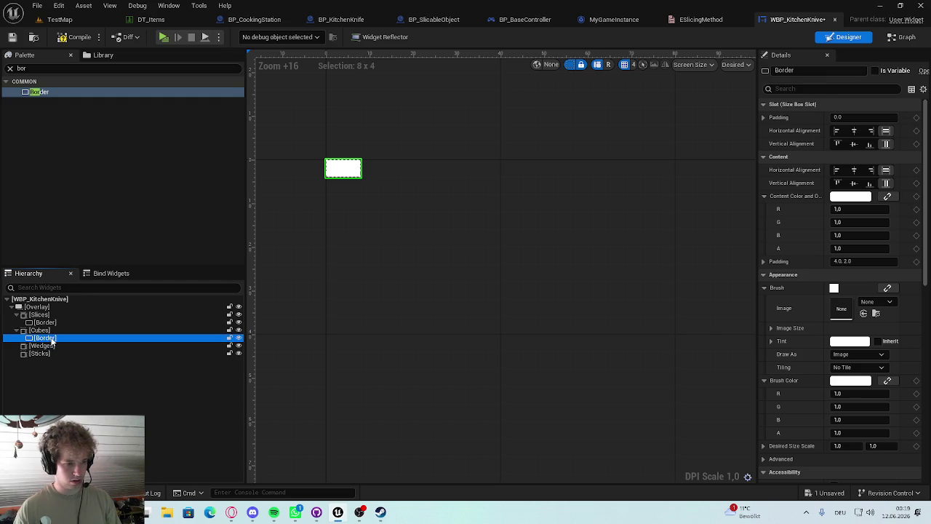
{"action": "key", "text": "ctrl+v"}
{"action": "left_click_drag", "start_coordinate": [45, 345], "coordinate": [47, 354]}
{"action": "left_click", "coordinate": [41, 361]}
{"action": "key", "text": "ctrl+v"}
{"action": "left_click", "coordinate": [62, 398]}
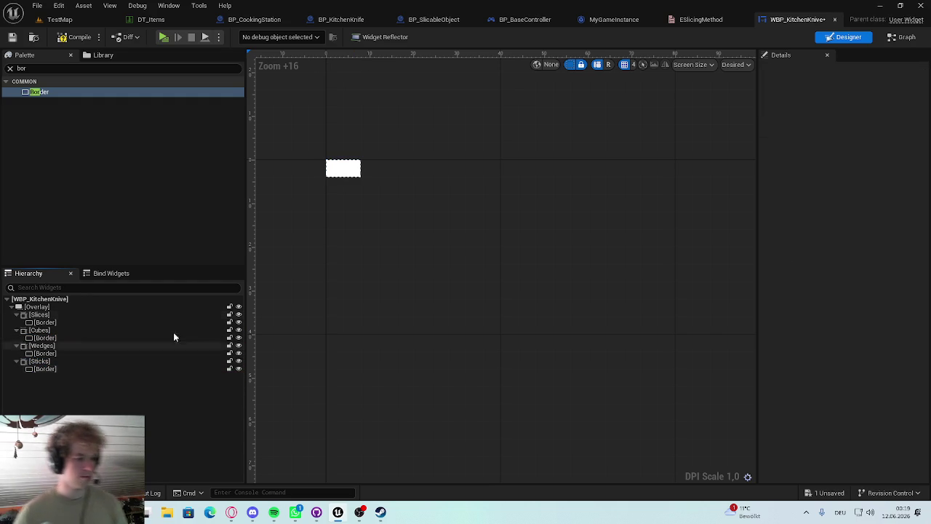
Inspect the Slices Border on the canvas, clear the palette search, and close the WBP_KitchenKnife editor
{"action": "left_click", "coordinate": [90, 322]}
{"action": "scroll", "coordinate": [295, 216], "scroll_direction": "up", "scroll_amount": 4}
{"action": "mouse_move", "coordinate": [327, 150]}
{"action": "left_mouse_down"}
{"action": "mouse_move", "coordinate": [359, 166]}
{"action": "mouse_move", "coordinate": [387, 208]}
{"action": "left_mouse_up"}
{"action": "left_click", "coordinate": [105, 314]}
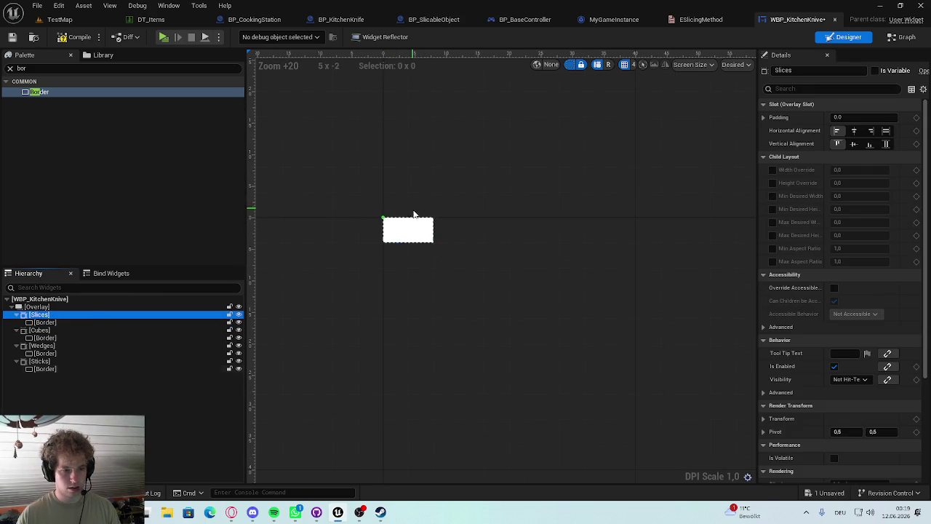
{"action": "left_click", "coordinate": [66, 307]}
{"action": "scroll", "coordinate": [432, 227], "scroll_direction": "down", "scroll_amount": 1}
{"action": "scroll", "coordinate": [432, 227], "scroll_direction": "up", "scroll_amount": 1}
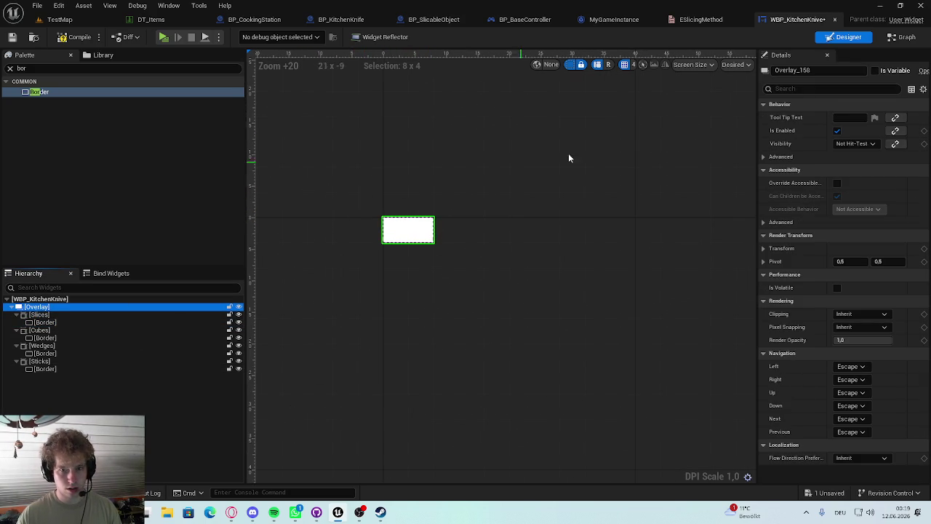
{"action": "left_click_drag", "start_coordinate": [441, 176], "coordinate": [451, 179]}
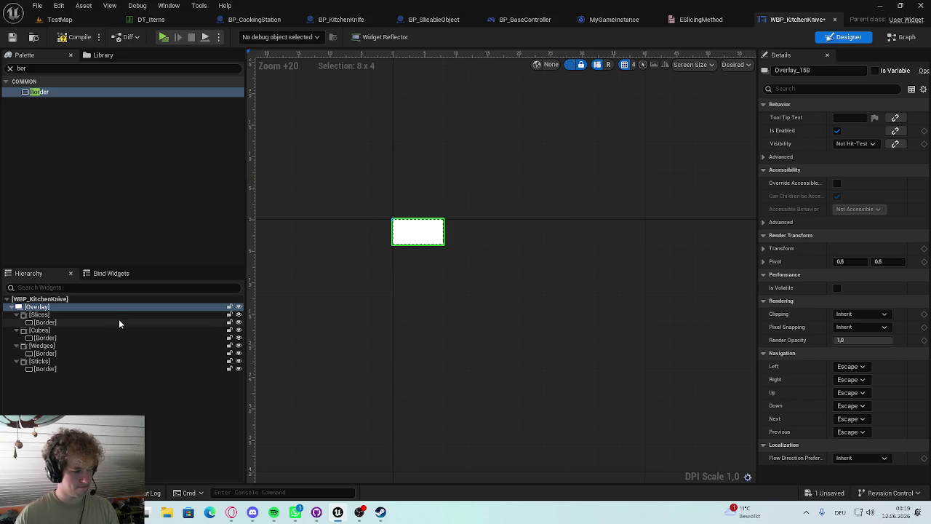
{"action": "left_click", "coordinate": [88, 318]}
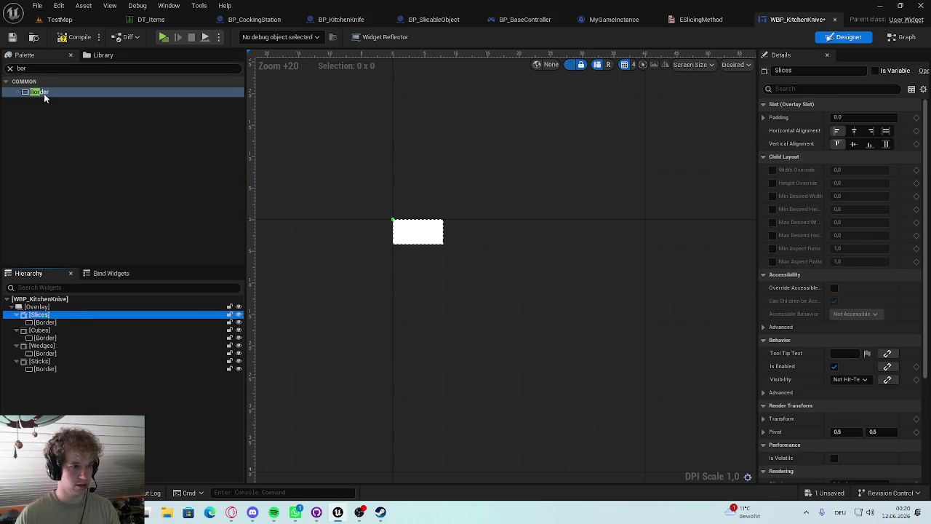
{"action": "left_click", "coordinate": [9, 69]}
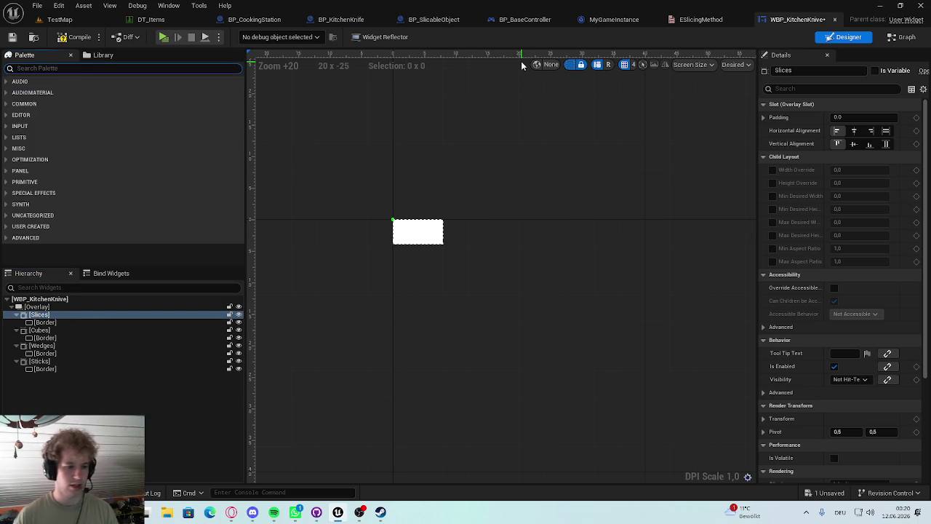
{"action": "left_click", "coordinate": [837, 20]}
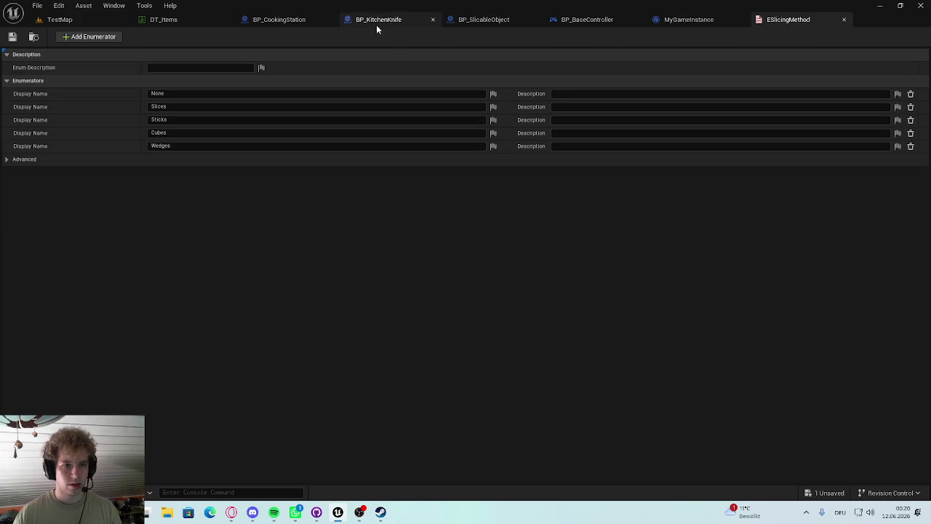
Open the WBP_KitchenUI widget blueprint from the Content Drawer, briefly checking a forum page in the browser
{"action": "key", "text": "ctrl+space"}
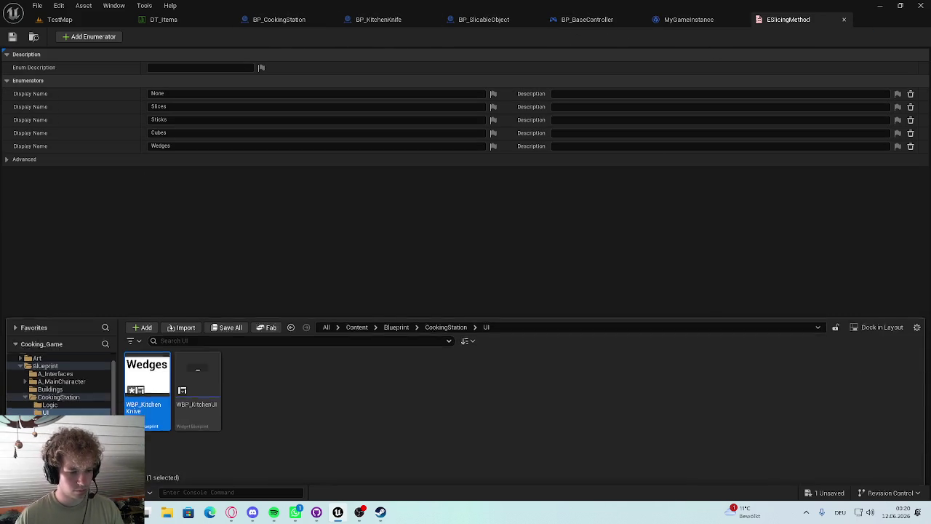
{"action": "double_click", "coordinate": [192, 373]}
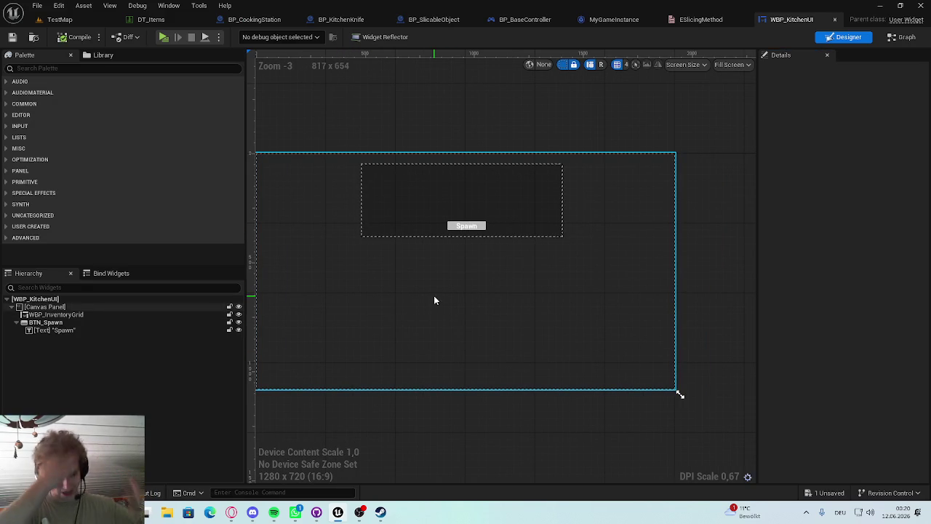
{"action": "scroll", "coordinate": [408, 330], "scroll_direction": "up", "scroll_amount": 1}
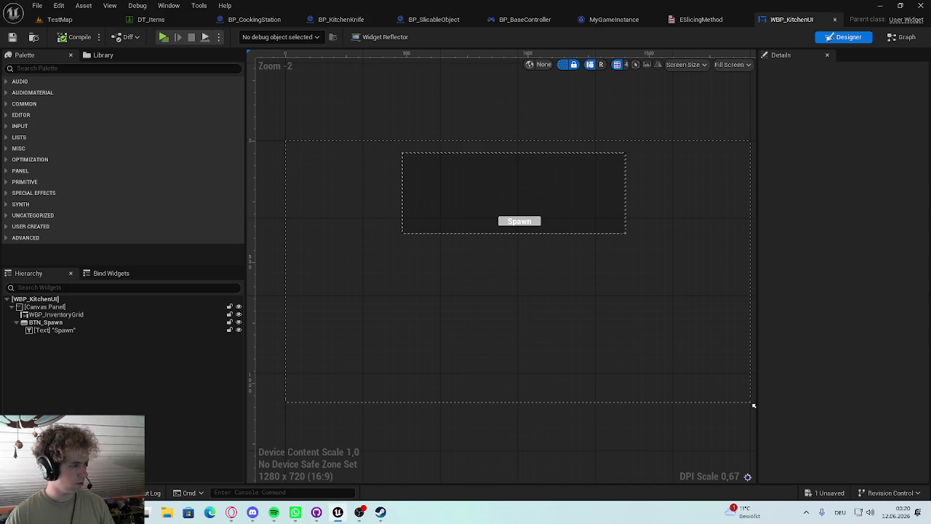
{"action": "scroll", "coordinate": [466, 222], "scroll_direction": "down", "scroll_amount": 2}
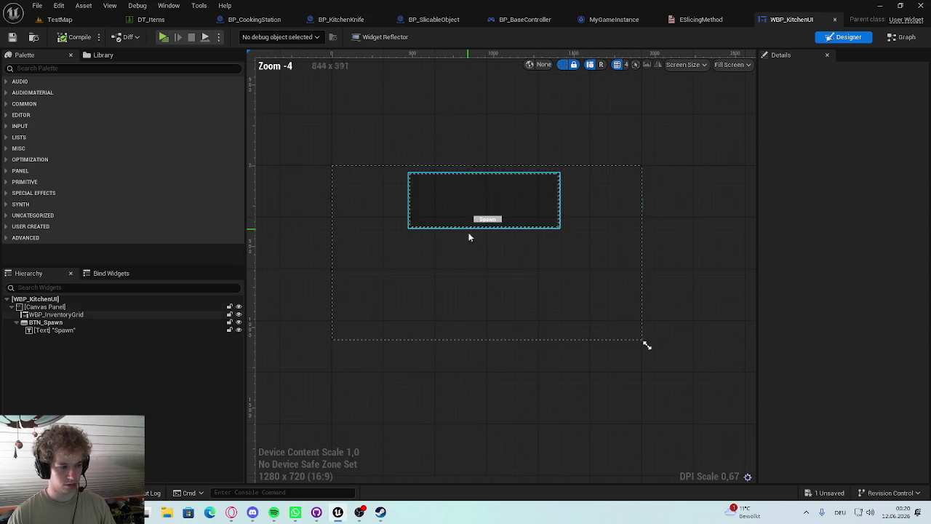
{"action": "scroll", "coordinate": [484, 241], "scroll_direction": "up", "scroll_amount": 1}
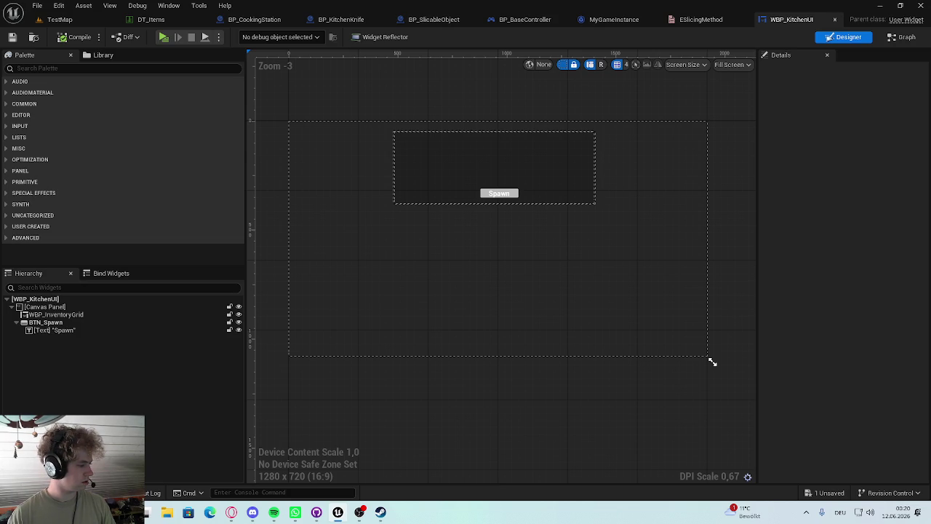
{"action": "key", "text": "alt+Tab"}
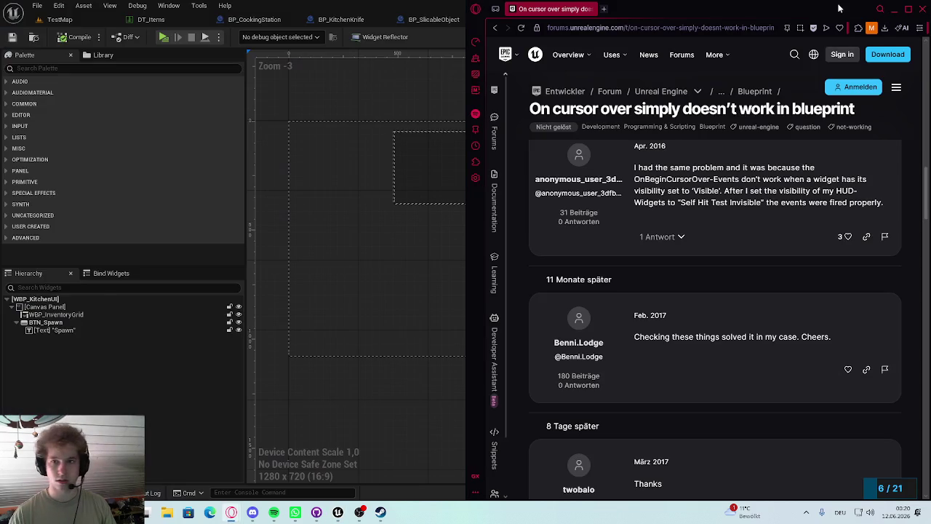
{"action": "left_click", "coordinate": [913, 9]}
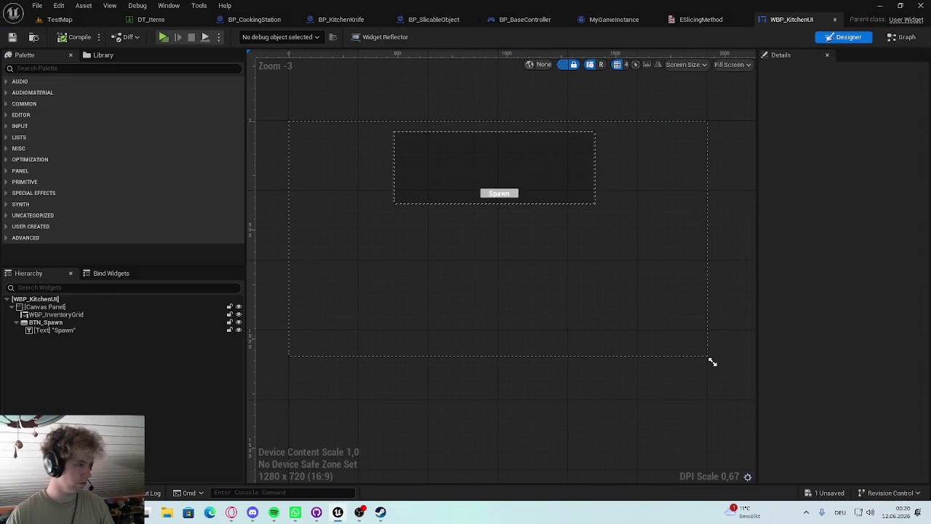
{"action": "key", "text": "alt+Tab"}
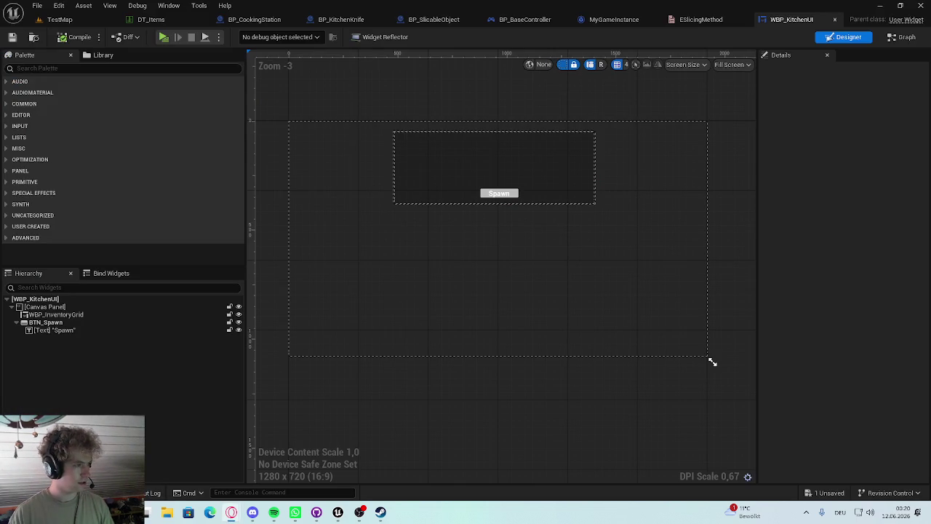
{"action": "left_click", "coordinate": [713, 361]}
{"action": "key", "text": "super+d"}
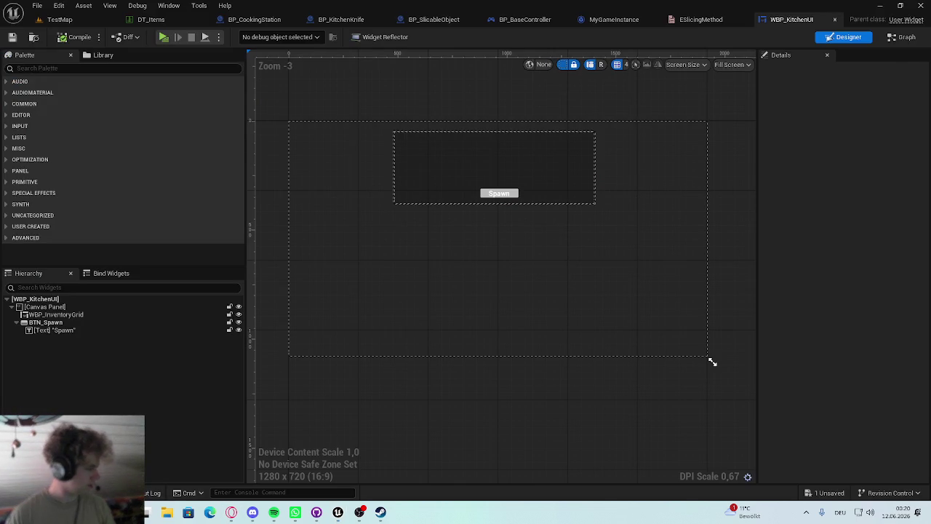
{"action": "key", "text": "super+d"}
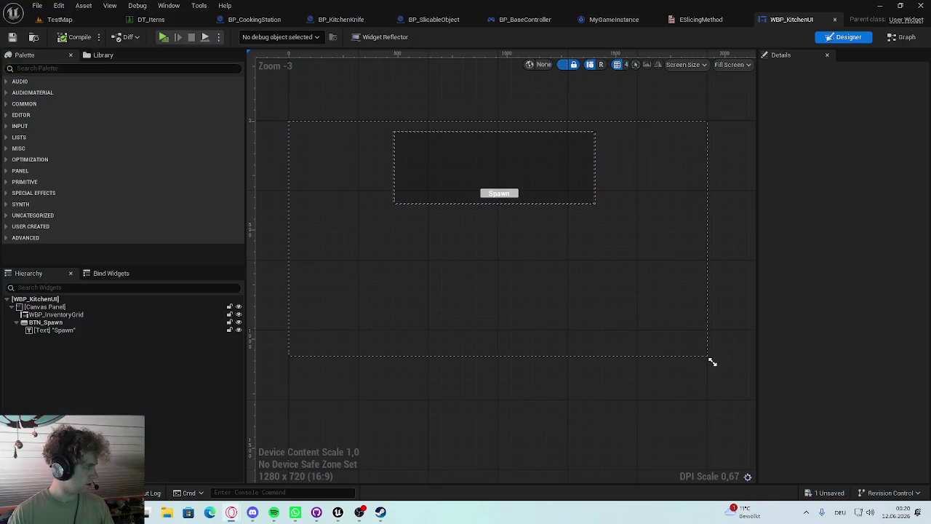
{"action": "scroll", "coordinate": [533, 231], "scroll_direction": "up", "scroll_amount": 2}
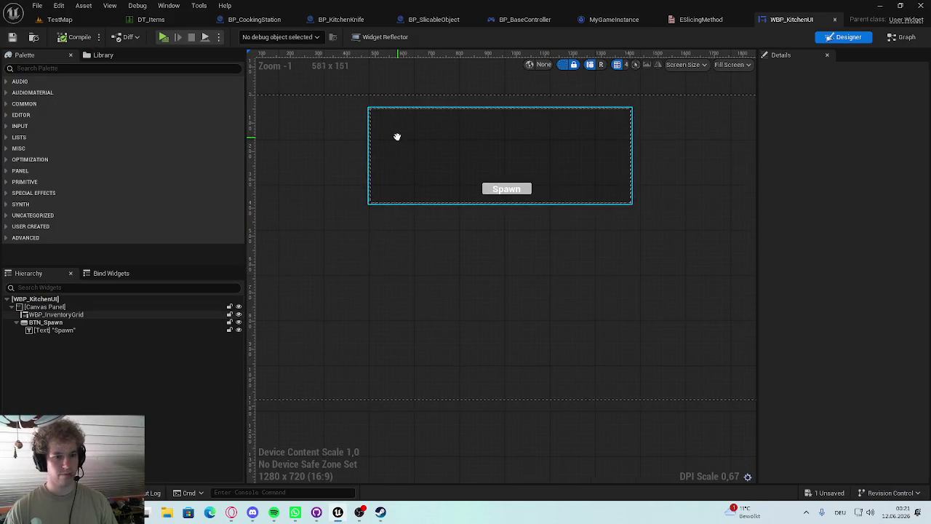
Add a 100×30 Border to the Canvas Panel below the inventory grid's left side
{"action": "left_click", "coordinate": [44, 299]}
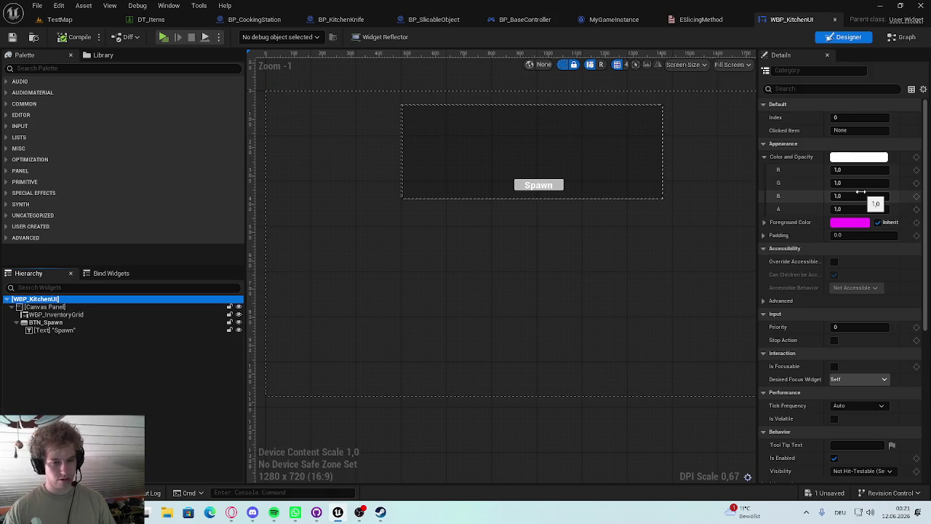
{"action": "left_click", "coordinate": [59, 68]}
{"action": "type", "text": "bor"}
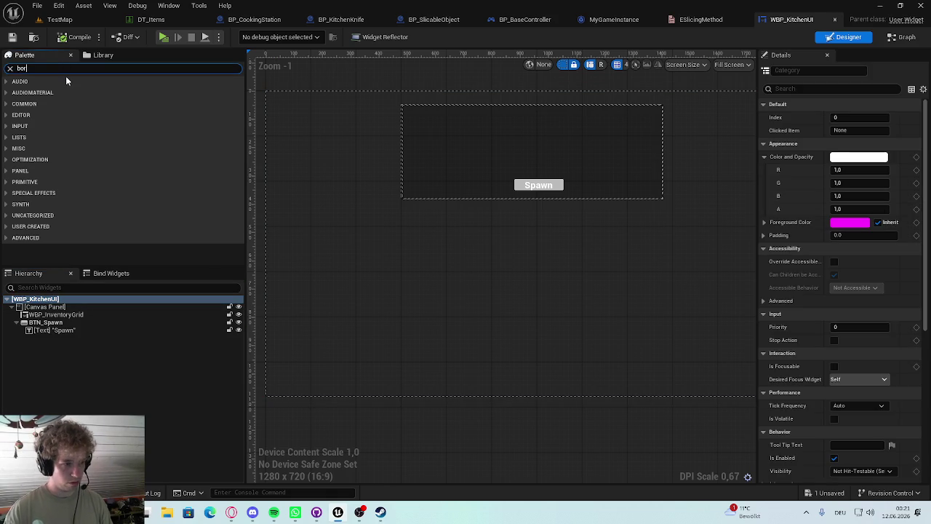
{"action": "left_click_drag", "start_coordinate": [48, 92], "coordinate": [51, 307]}
{"action": "mouse_move", "coordinate": [284, 100]}
{"action": "left_mouse_down"}
{"action": "mouse_move", "coordinate": [378, 240]}
{"action": "mouse_move", "coordinate": [360, 267]}
{"action": "mouse_move", "coordinate": [373, 268]}
{"action": "left_mouse_up"}
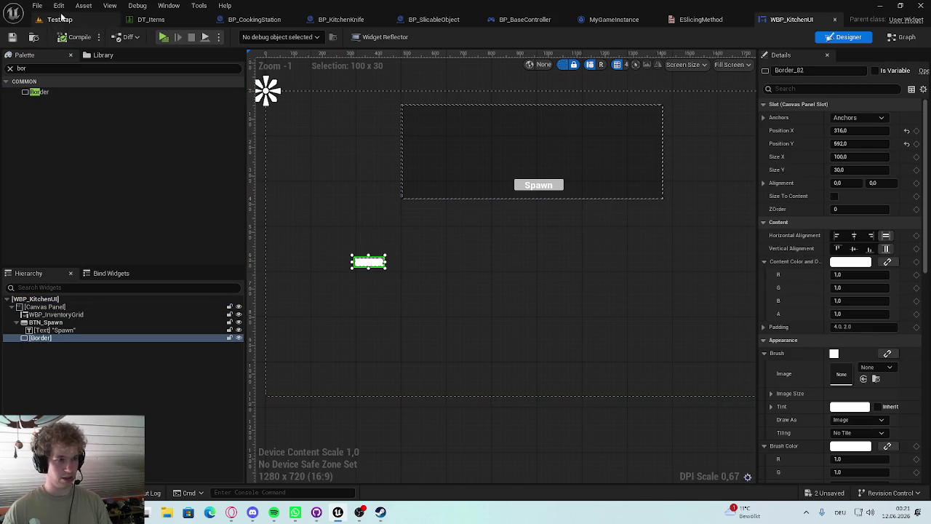
Play-test: walk to the cooking station, pick up the knife, and click the white box for Wedges
{"action": "left_click", "coordinate": [60, 19]}
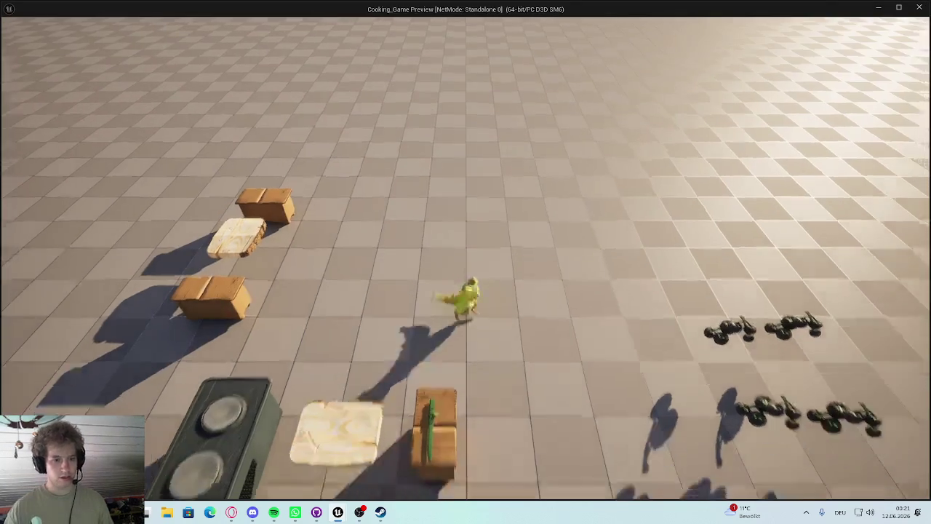
{"action": "key", "text": "s"}
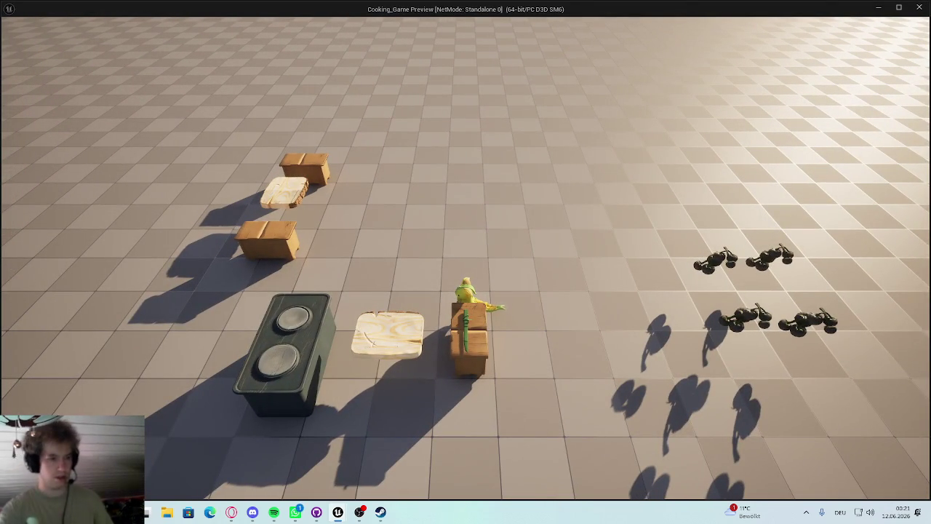
{"action": "key", "text": "e"}
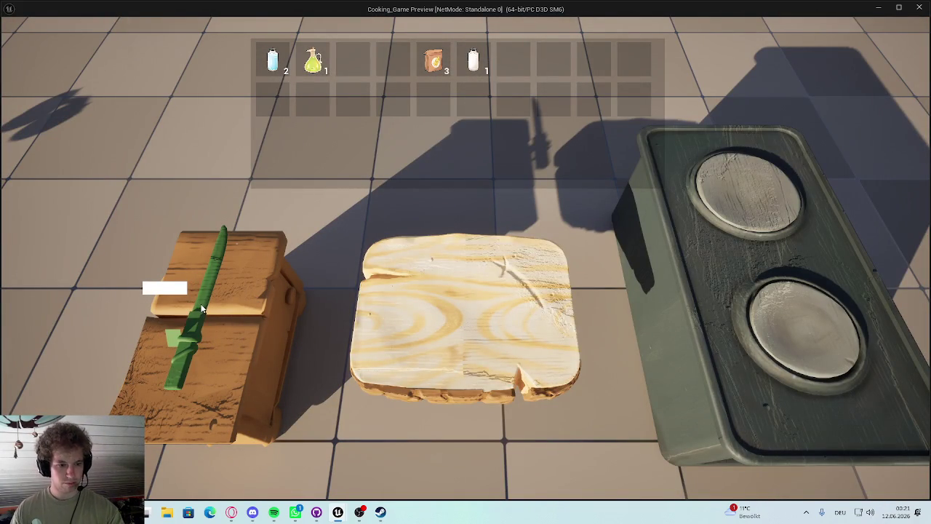
{"action": "left_click", "coordinate": [201, 306]}
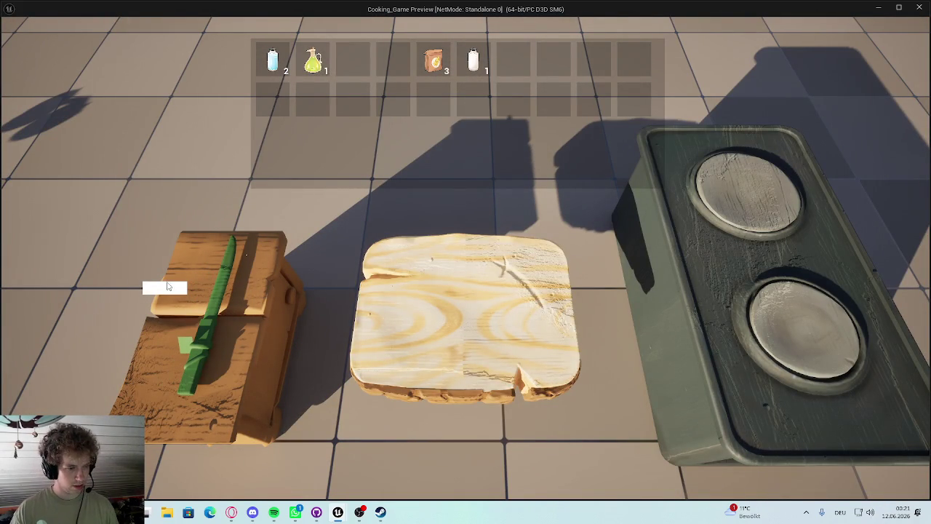
{"action": "left_click", "coordinate": [398, 381]}
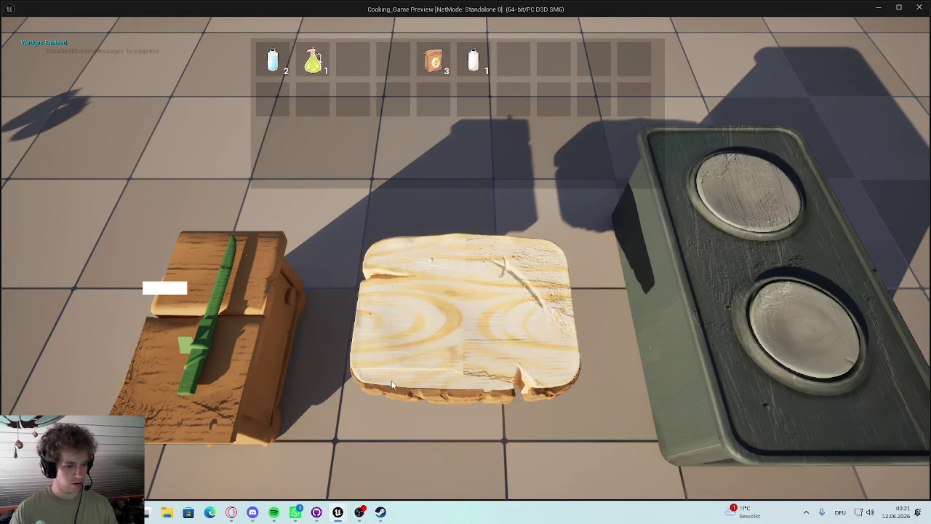
Trigger Wedges Enabled several more times, then close the game preview to return to TestMap
{"action": "mouse_move", "coordinate": [358, 507]}
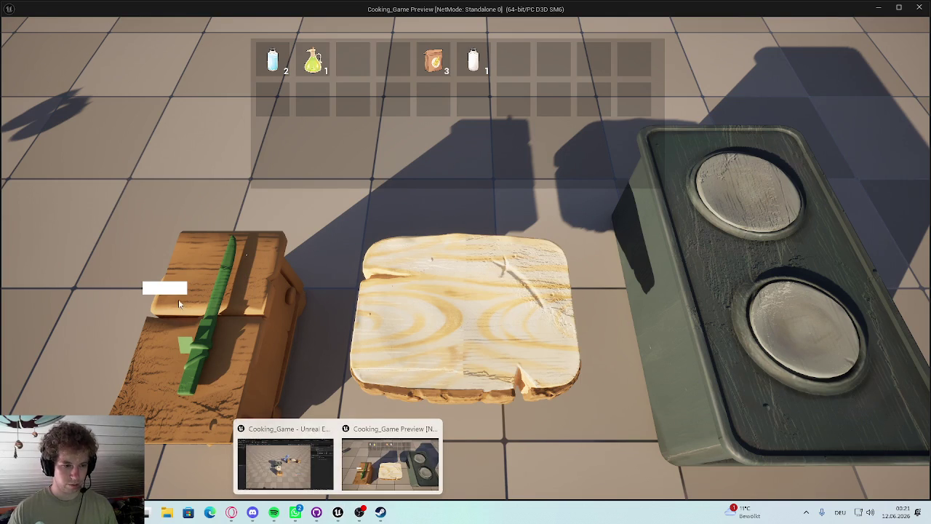
{"action": "left_click", "coordinate": [177, 307]}
{"action": "left_click", "coordinate": [299, 285]}
{"action": "left_click", "coordinate": [267, 273]}
{"action": "left_click", "coordinate": [277, 330]}
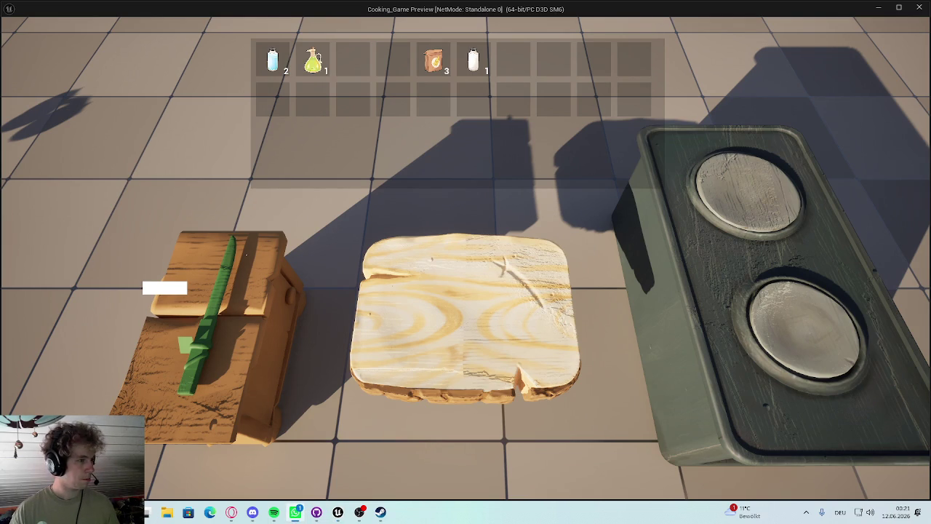
{"action": "left_click", "coordinate": [239, 374]}
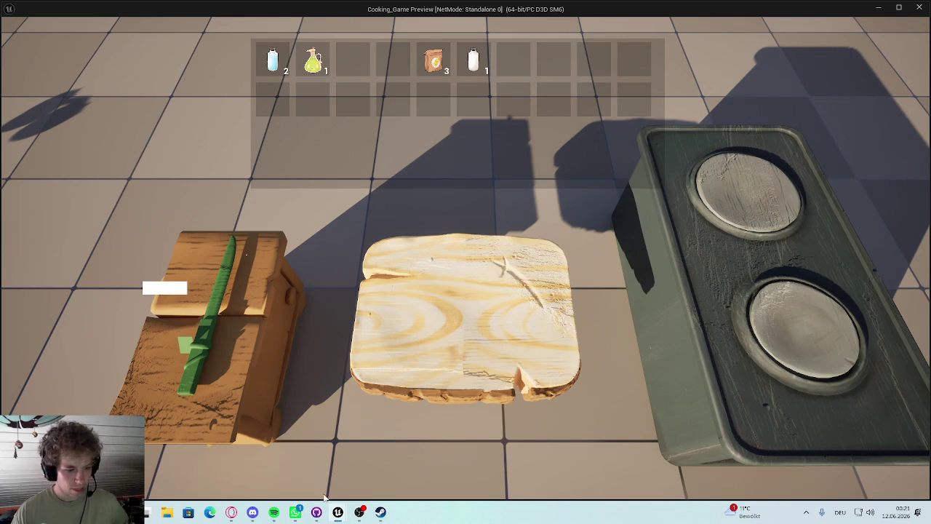
{"action": "mouse_move", "coordinate": [337, 515]}
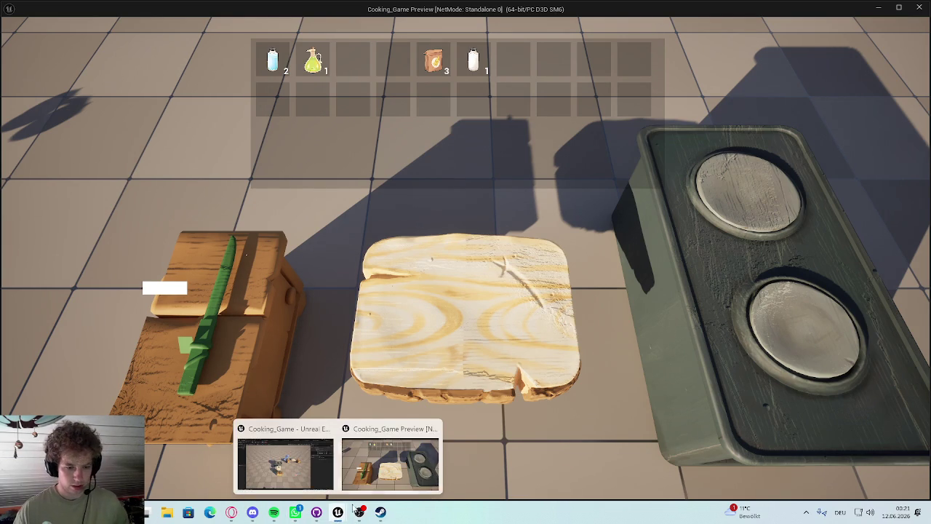
{"action": "left_click", "coordinate": [346, 478]}
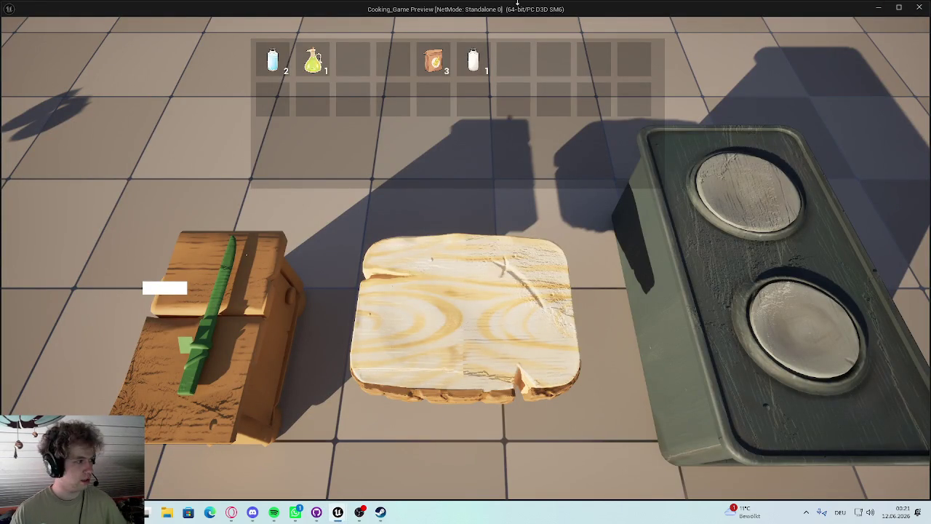
{"action": "left_click", "coordinate": [919, 7]}
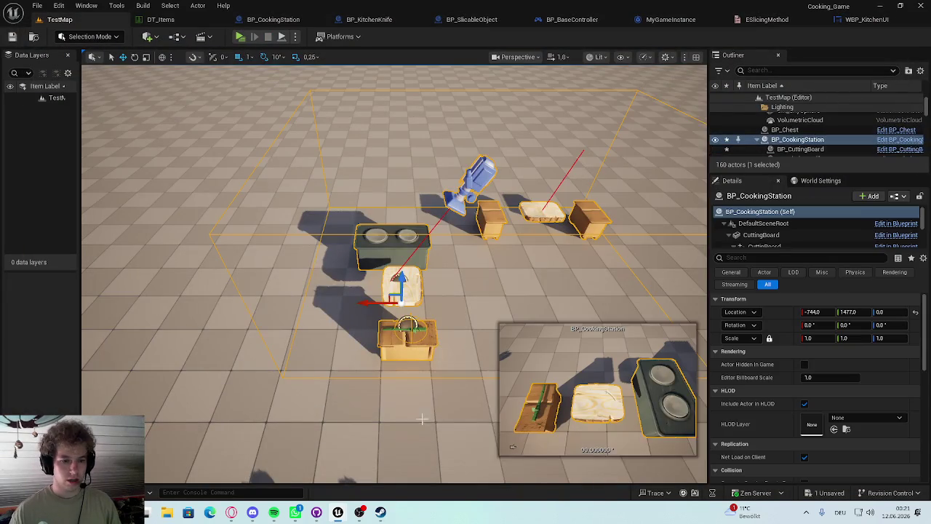